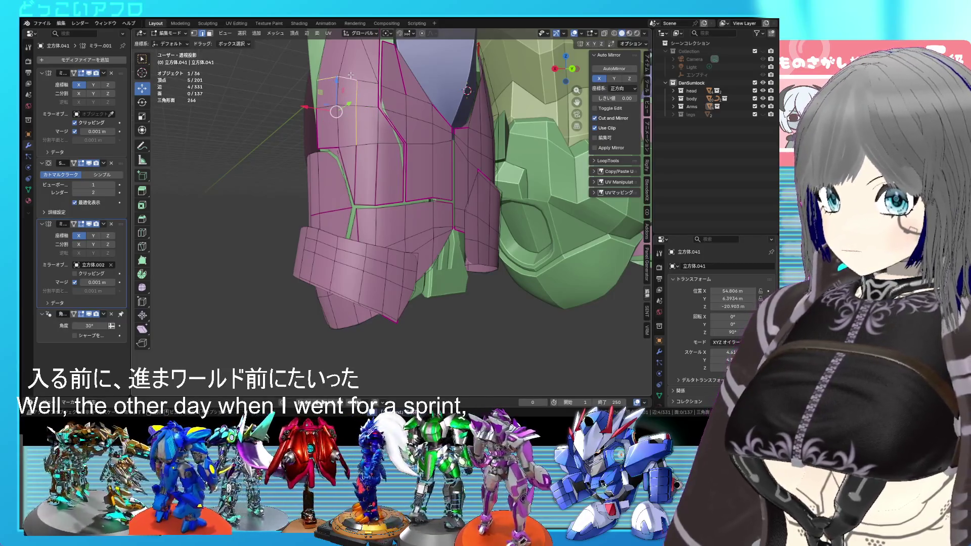
Step: Slide the top vertex of the vest plate along its edge
mouse_move(420, 155)
middle_mouse_down()
mouse_move(413, 161)
mouse_move(421, 165)
mouse_move(406, 143)
middle_mouse_up()
key("Tab")
key("Tab")
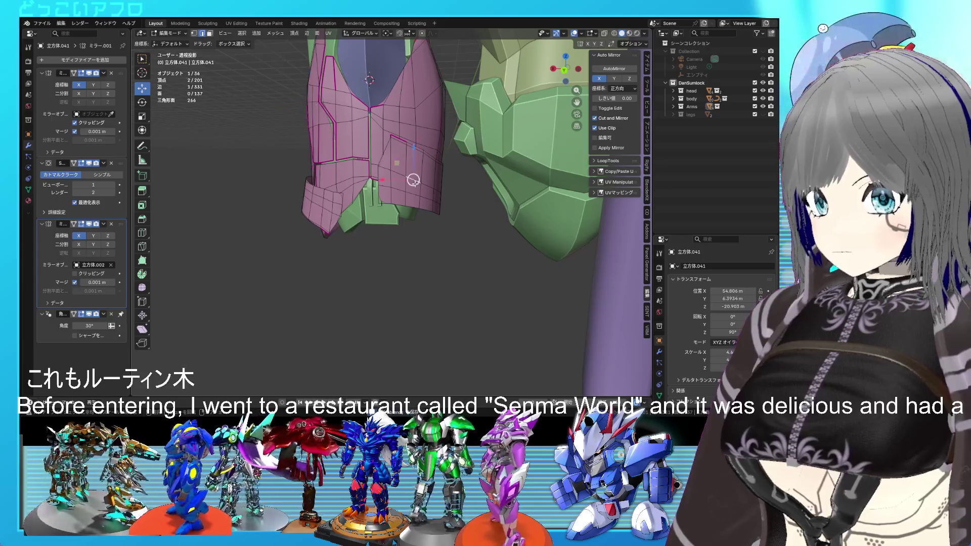
scroll(414, 182, "up", 1)
scroll(405, 132, "up", 2)
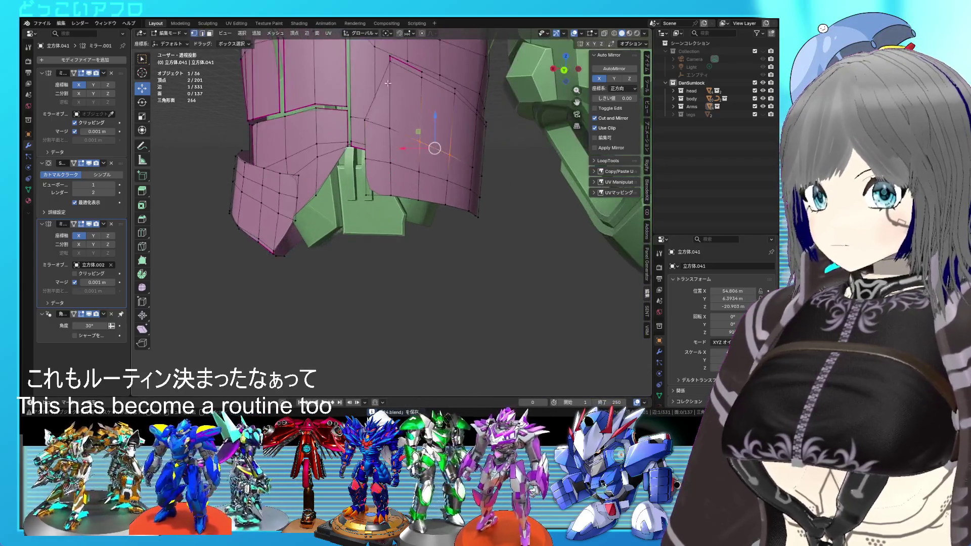
left_click(392, 57)
key("shift+v")
left_click(434, 98)
key("Tab")
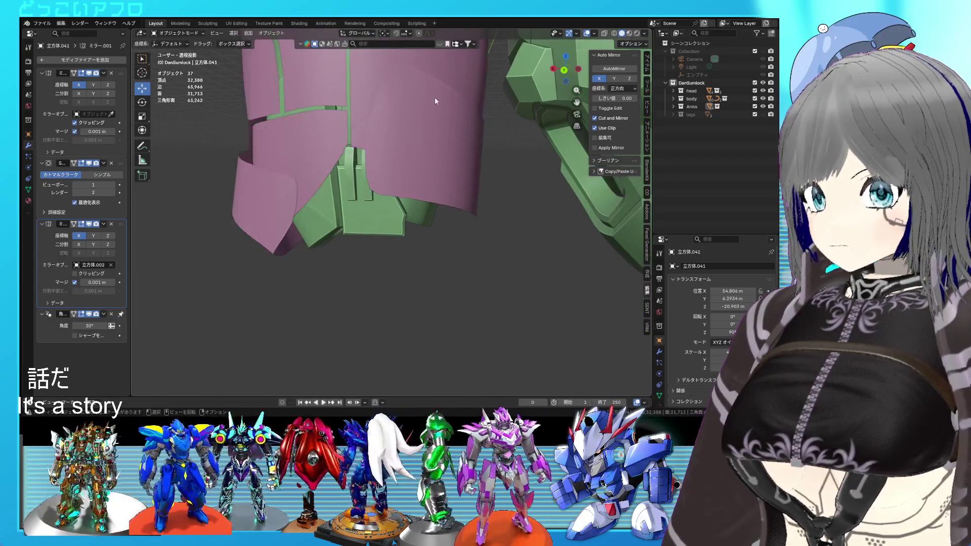
Step: Subdivide the pink plate's selected edge and select the new middle vertex
middle_click_drag(435, 97, 442, 145)
key("Tab")
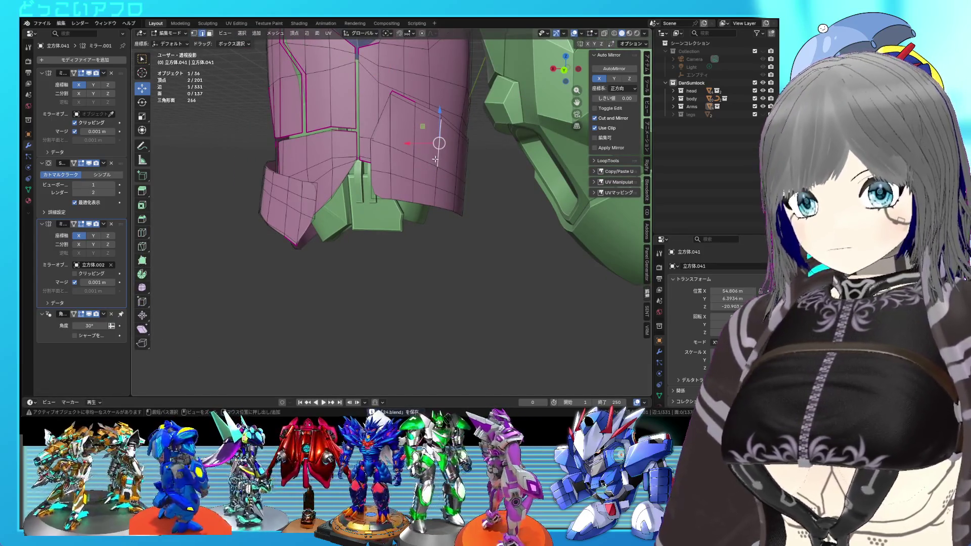
scroll(429, 167, "up", 3)
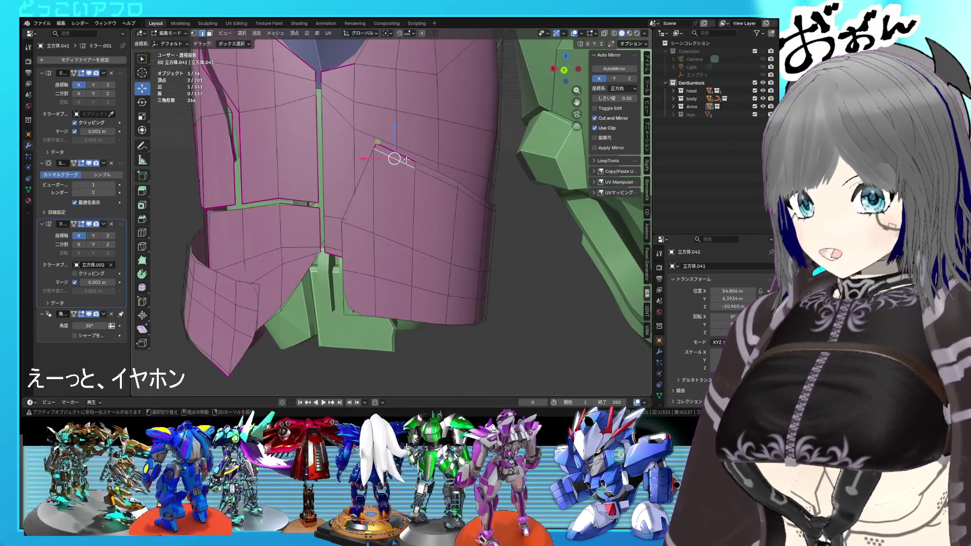
right_click(394, 158)
left_click(359, 51)
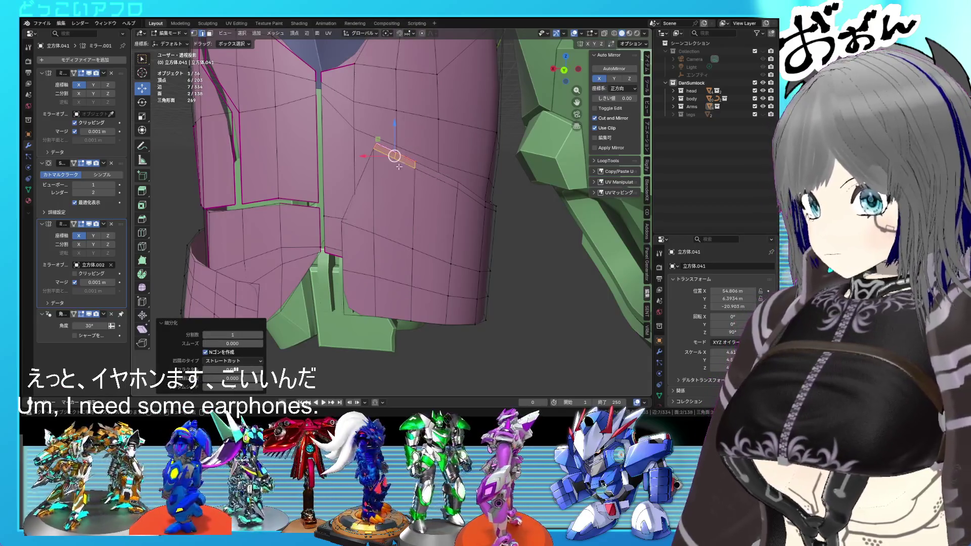
key("1")
left_click(394, 158)
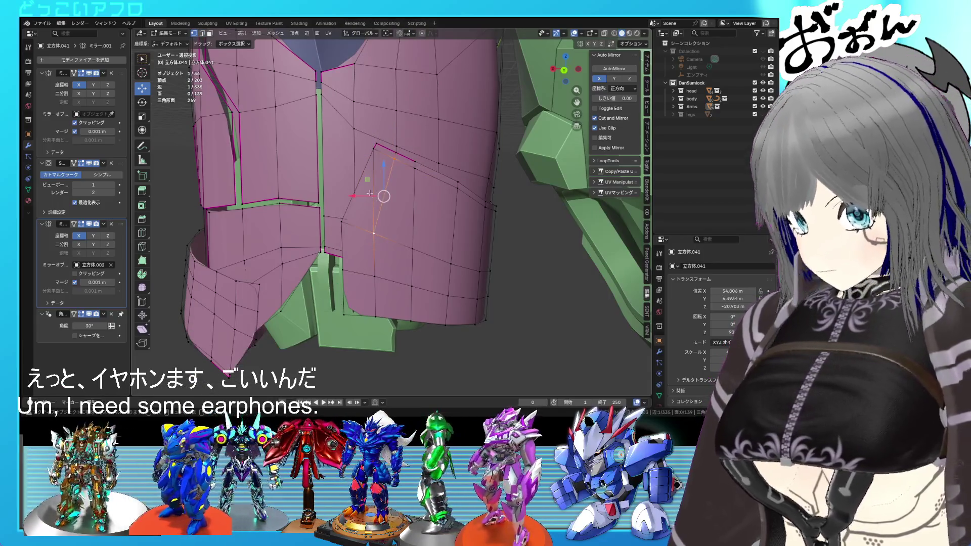
right_click(371, 180)
key("Escape")
Step: Save the blend file and return to editing the armor mesh
key("Tab")
key("ctrl+s")
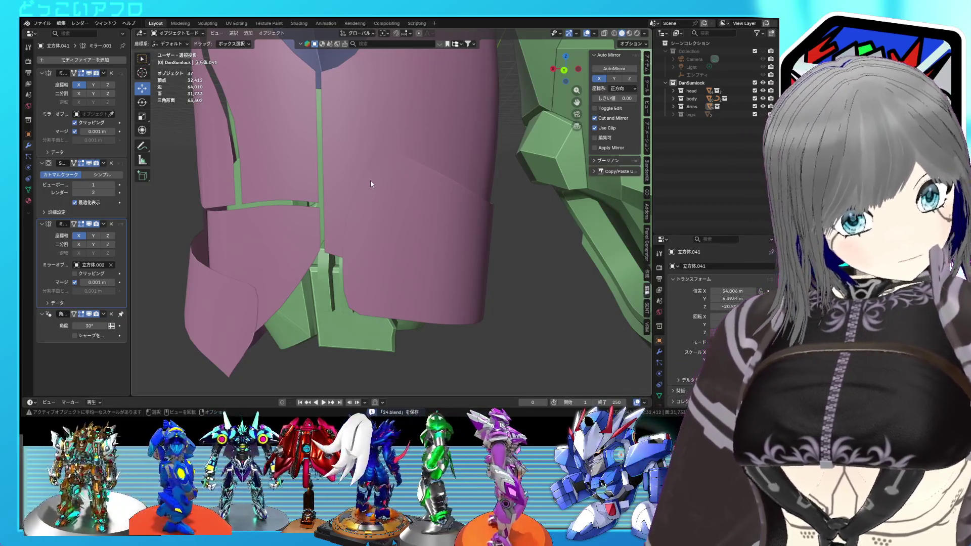
key("Tab")
mouse_move(370, 182)
middle_mouse_down()
mouse_move(412, 176)
mouse_move(440, 192)
middle_mouse_up()
scroll(403, 177, "down", 3)
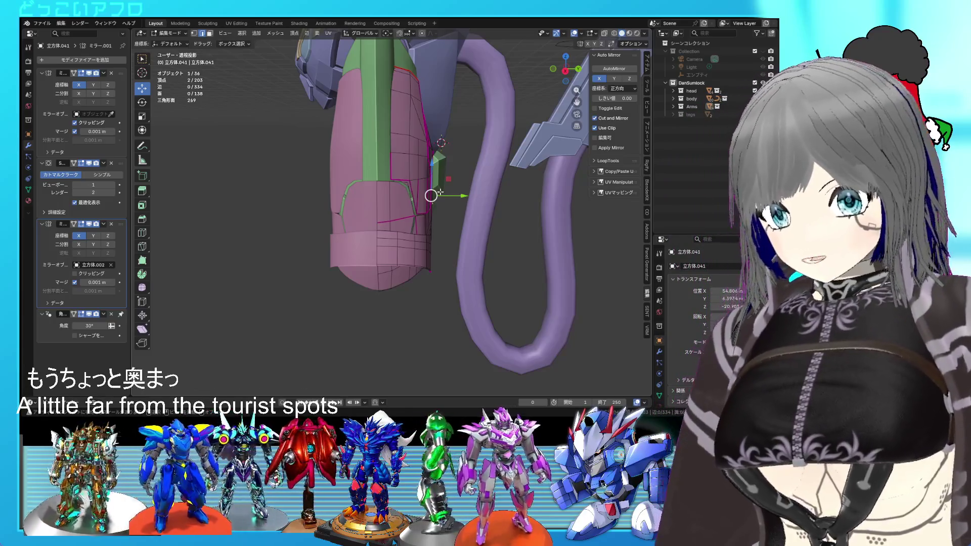
Step: Save the file and select the edge at the pink plate's top corner
scroll(441, 192, "up", 4)
mouse_move(441, 192)
middle_mouse_down()
mouse_move(466, 254)
mouse_move(411, 166)
middle_mouse_up()
key("ctrl+s")
left_click(379, 148)
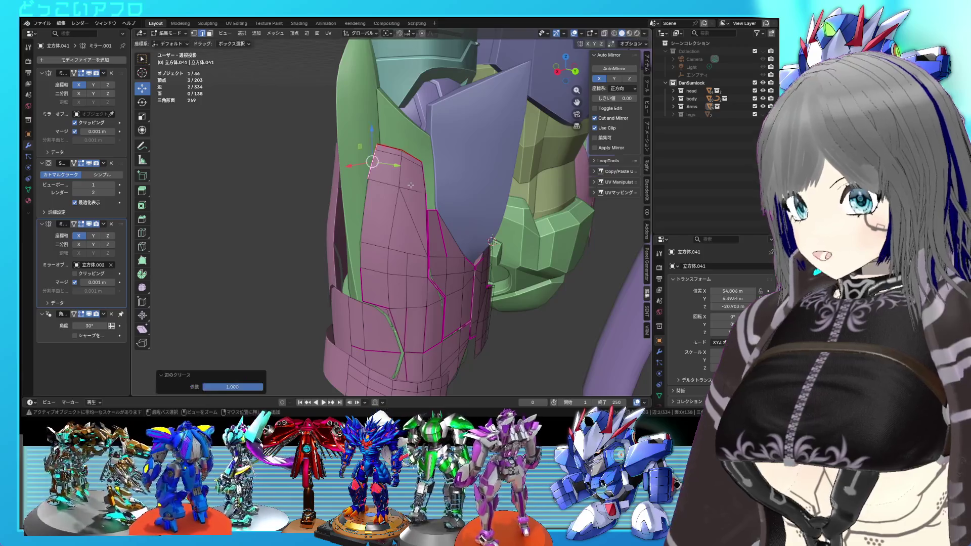
key("Tab")
middle_click_drag(411, 185, 446, 185)
mouse_move(480, 234)
middle_mouse_down()
mouse_move(439, 186)
mouse_move(421, 233)
mouse_move(399, 223)
mouse_move(376, 229)
middle_mouse_up()
key("Tab")
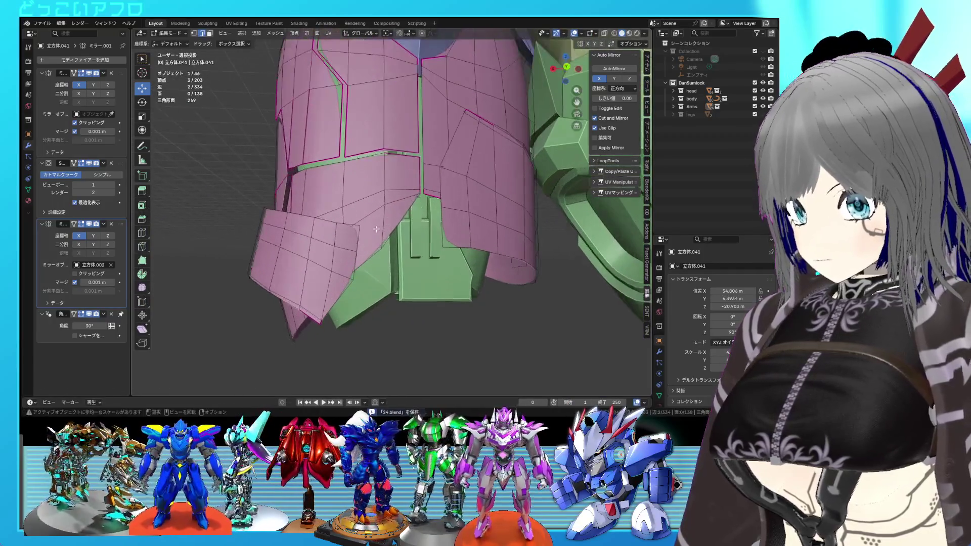
Step: Fully crease the selected edge and add an edge loop across the lower front plate
key("shift+e")
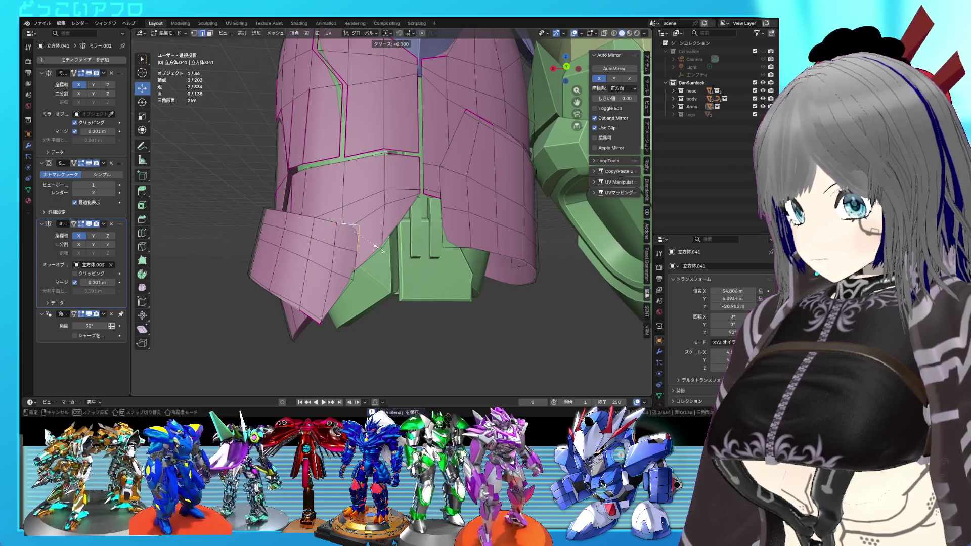
key("Return")
middle_click_drag(382, 250, 389, 229)
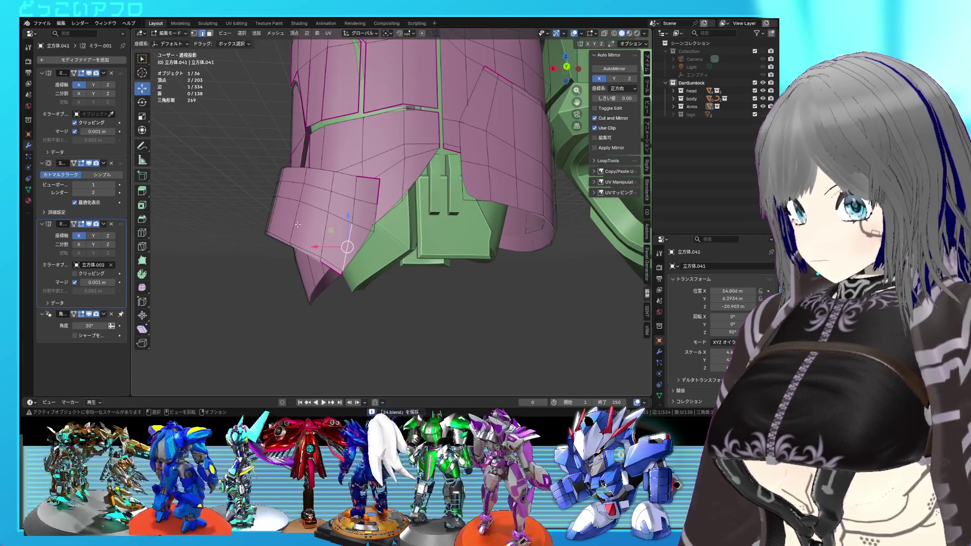
mouse_move(331, 237)
middle_mouse_down()
mouse_move(430, 277)
mouse_move(420, 274)
middle_mouse_up()
key("ctrl+r")
key("Escape")
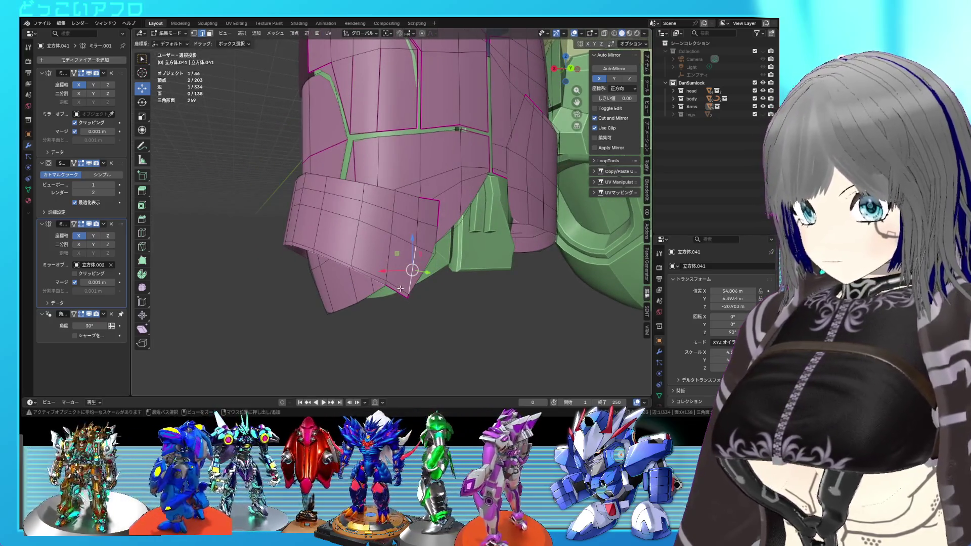
Step: Subdivide the edges at the plate corner, then dissolve one edge
scroll(410, 271, "up", 4)
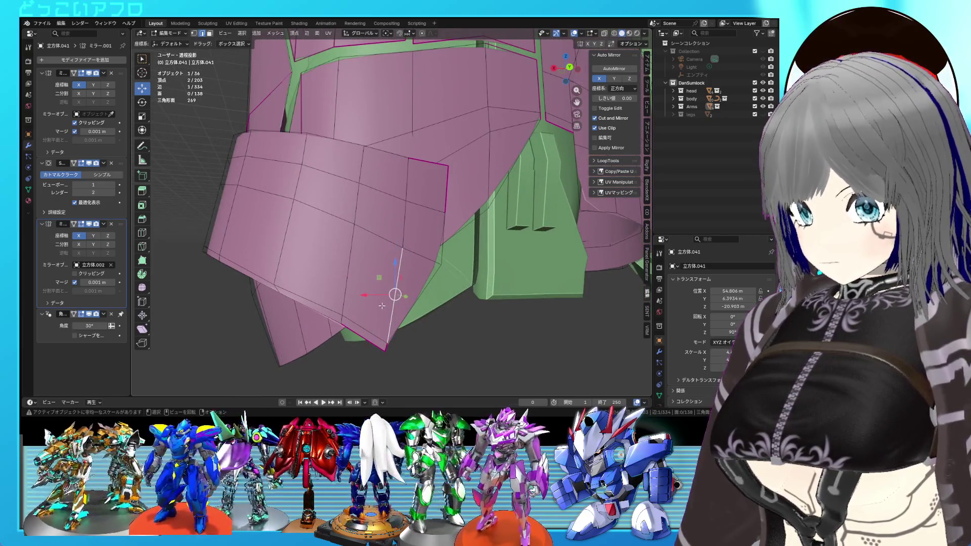
right_click(364, 334)
left_click(378, 303)
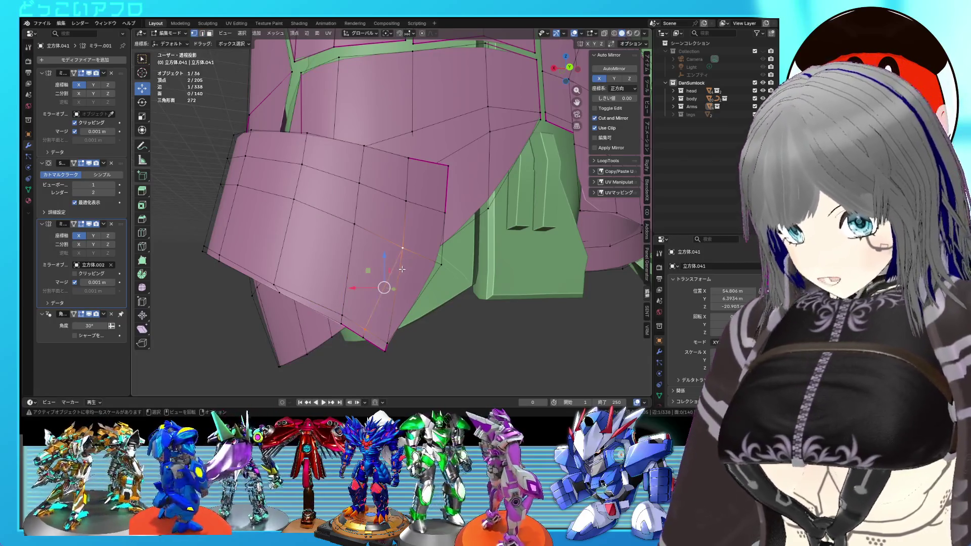
right_click(398, 286)
left_click(399, 285)
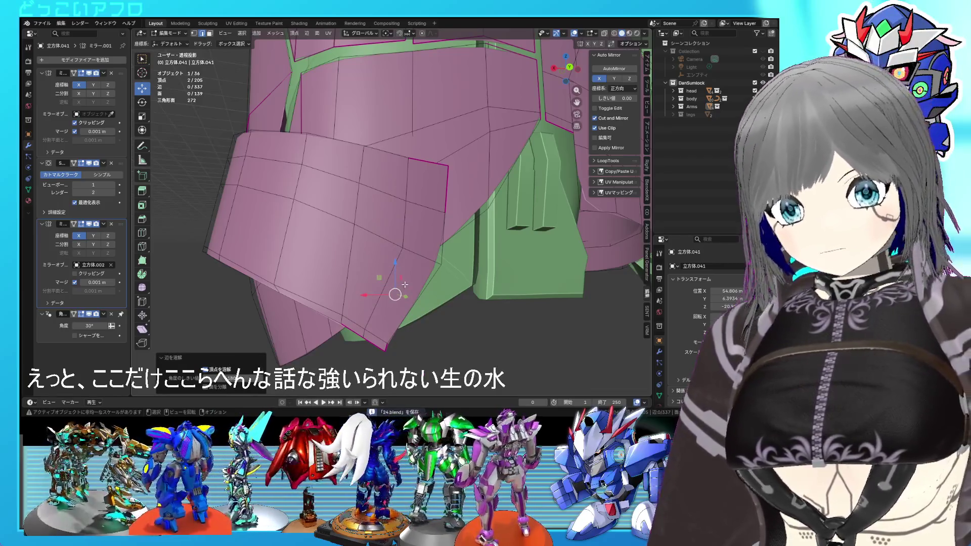
mouse_move(458, 286)
middle_mouse_down()
mouse_move(494, 291)
mouse_move(501, 273)
mouse_move(478, 221)
mouse_move(466, 252)
mouse_move(416, 236)
middle_mouse_up()
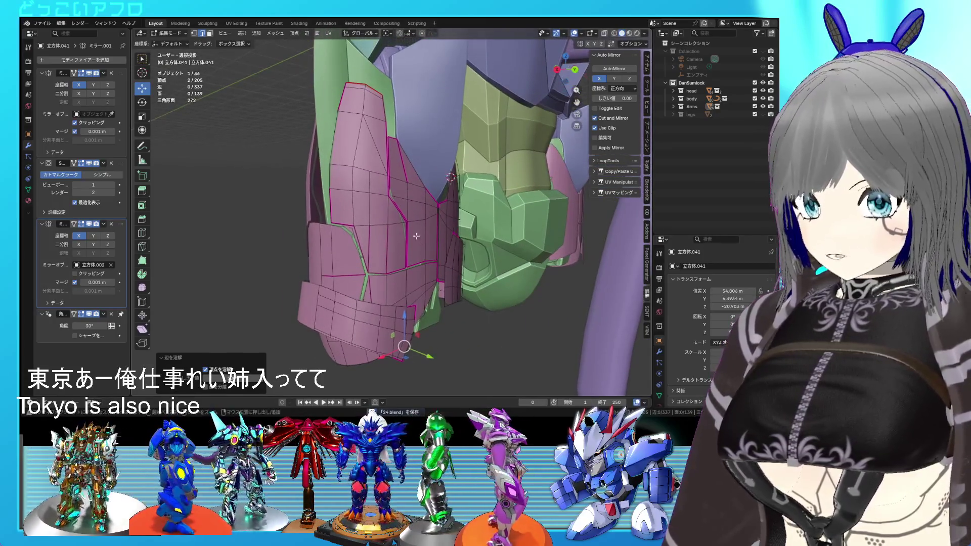
Step: Crease the central edge at the top of the pink vest front, then return to Object Mode
mouse_move(365, 177)
middle_mouse_down()
mouse_move(410, 175)
mouse_move(423, 204)
mouse_move(417, 214)
mouse_move(456, 217)
middle_mouse_up()
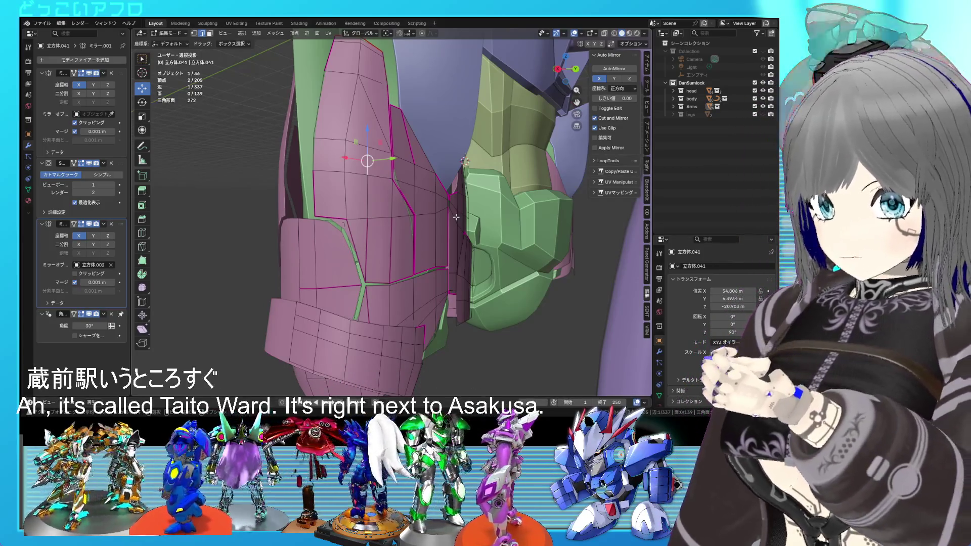
scroll(447, 193, "up", 3)
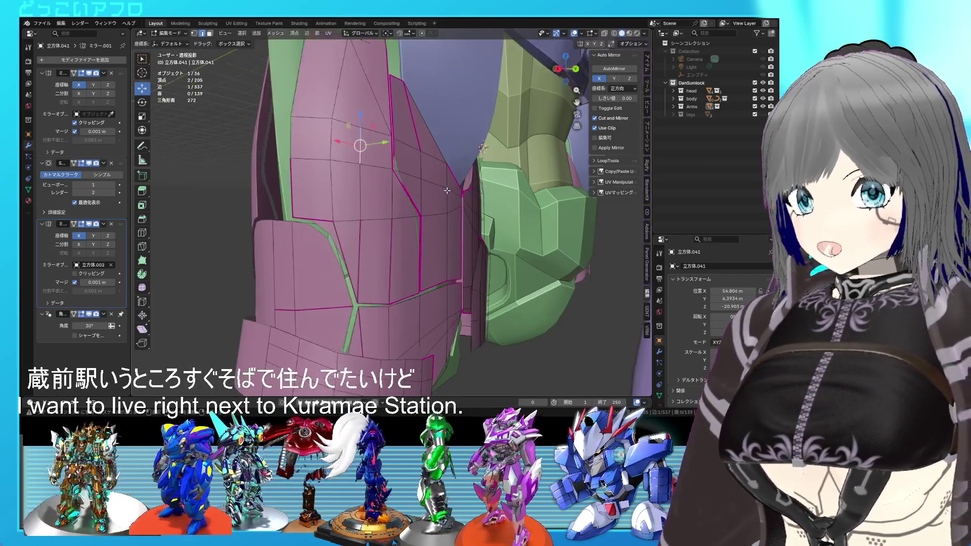
middle_click_drag(448, 194, 275, 152)
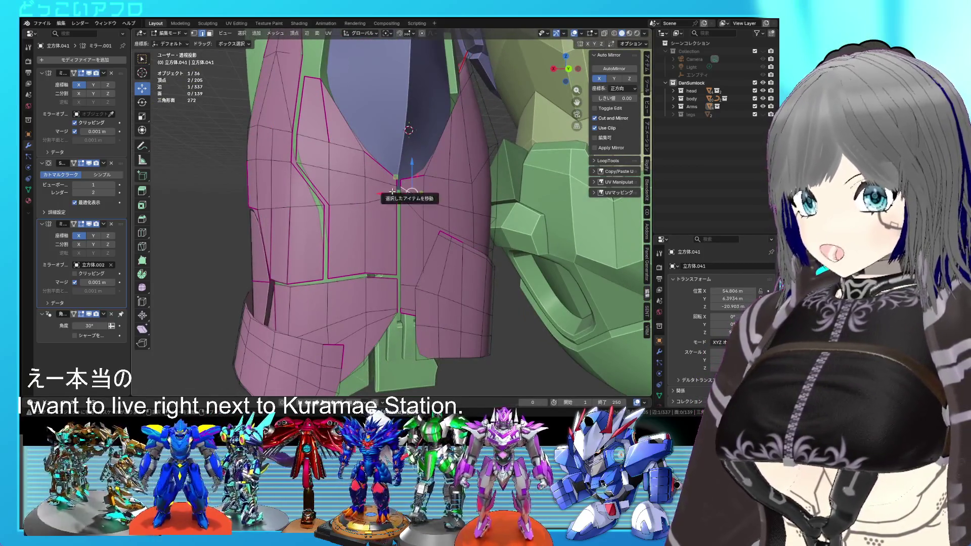
left_click(398, 191)
key("shift+e")
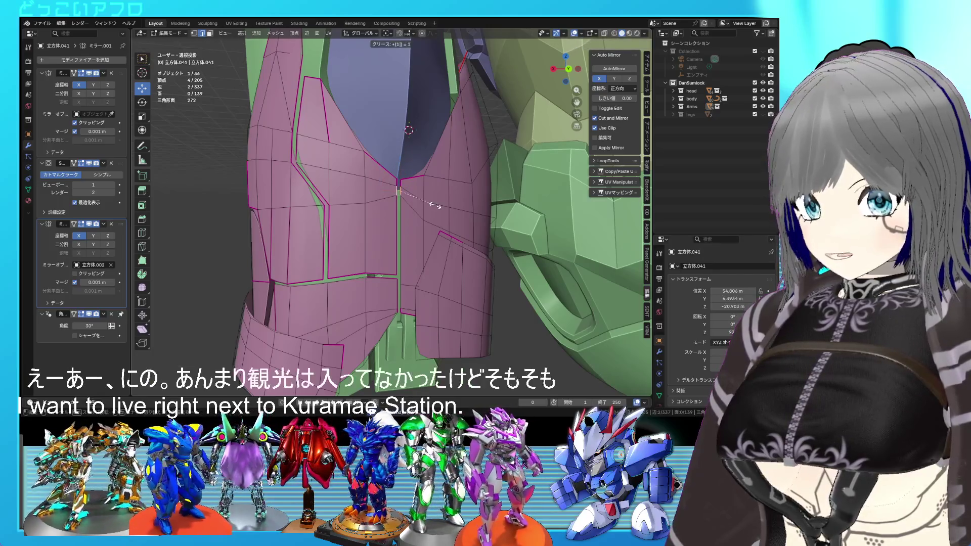
left_click(435, 205)
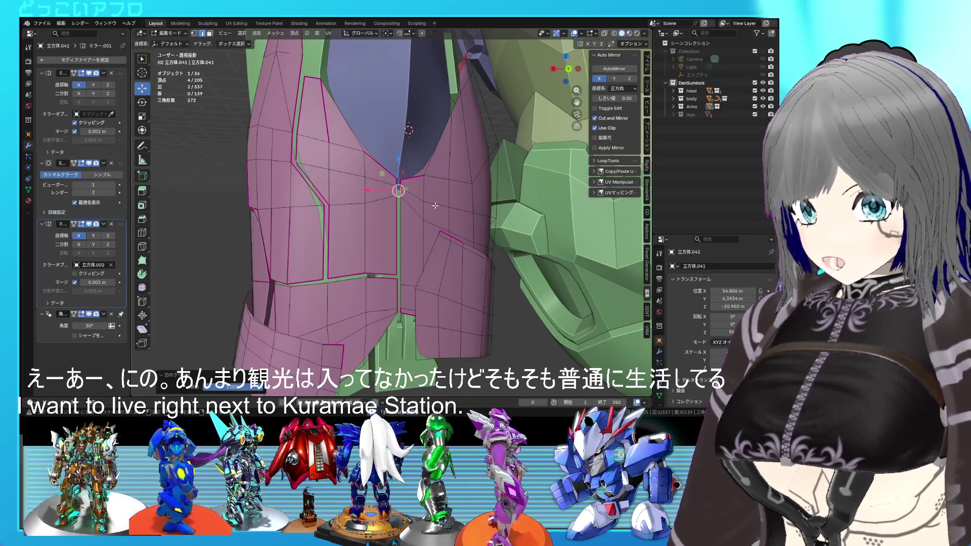
mouse_move(415, 317)
middle_mouse_down()
mouse_move(417, 283)
mouse_move(450, 283)
mouse_move(420, 284)
mouse_move(423, 258)
mouse_move(471, 248)
mouse_move(460, 250)
mouse_move(459, 239)
mouse_move(428, 225)
mouse_move(425, 241)
middle_mouse_up()
key("Tab")
scroll(428, 225, "down", 2)
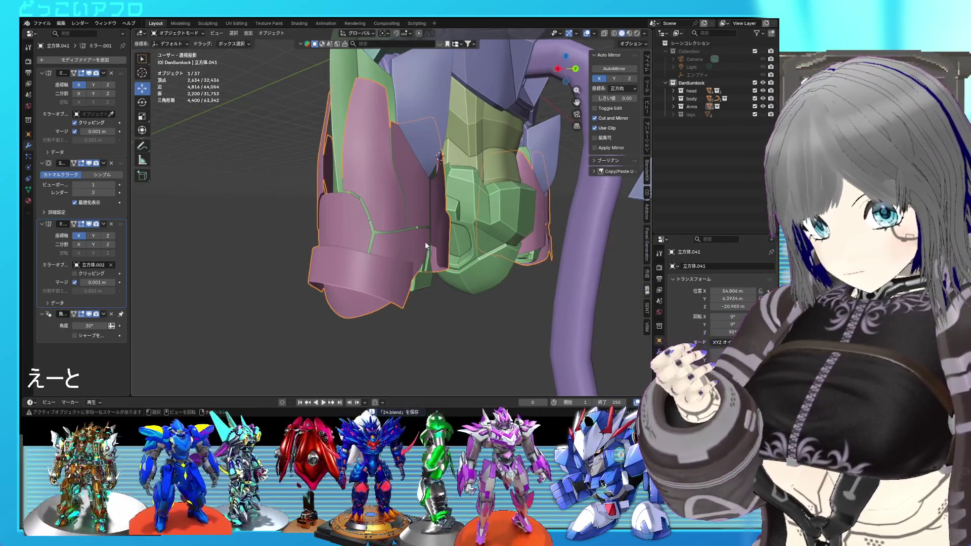
Step: Crease the green thigh piece's selected edges, mark them sharp, and save
mouse_move(465, 263)
middle_mouse_down()
mouse_move(433, 250)
mouse_move(436, 259)
middle_mouse_up()
left_click(448, 258)
key("Tab")
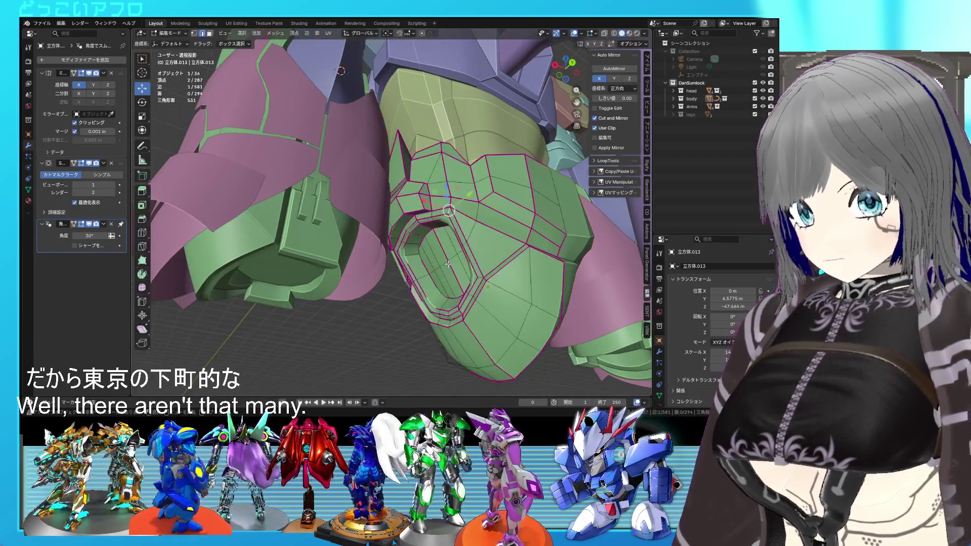
key("shift+e")
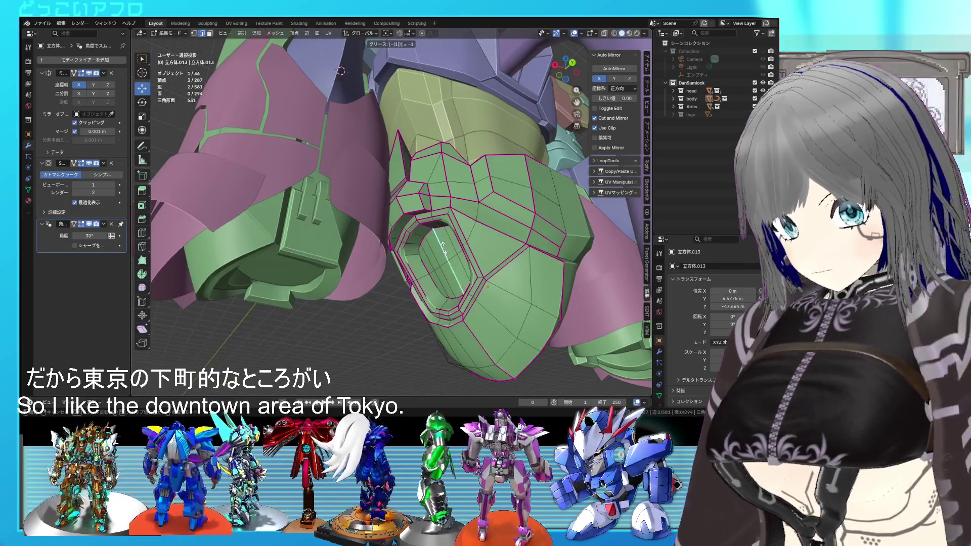
key("Return")
right_click(444, 248)
left_click(450, 323)
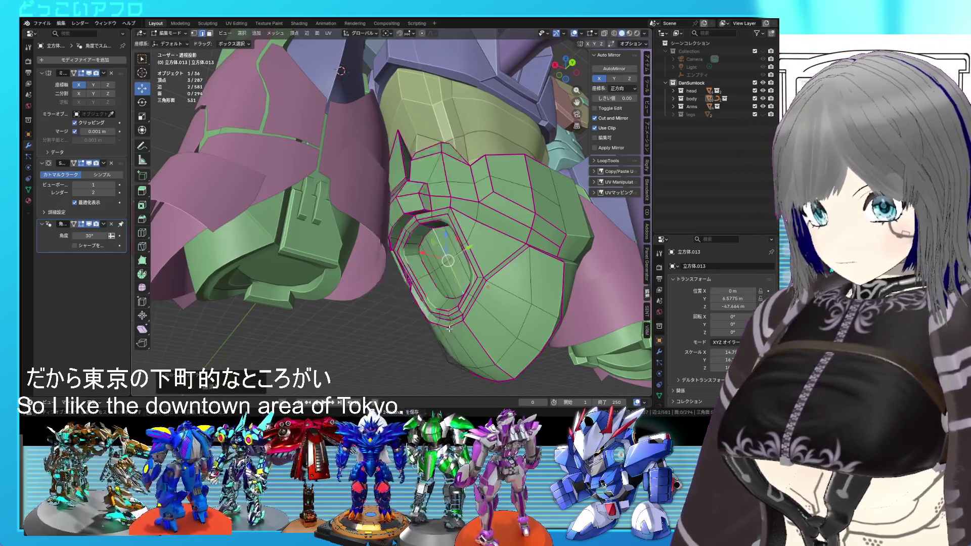
key("Tab")
key("ctrl+s")
Step: Switch to the pink armor plate for editing
mouse_move(451, 327)
middle_mouse_down()
mouse_move(384, 282)
mouse_move(400, 267)
middle_mouse_up()
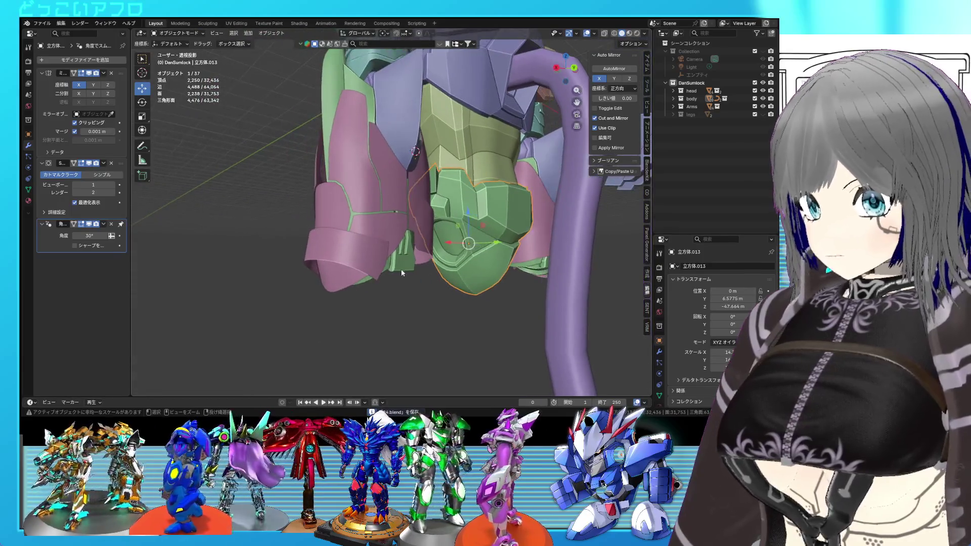
key("Tab")
key("Tab")
left_click(381, 236)
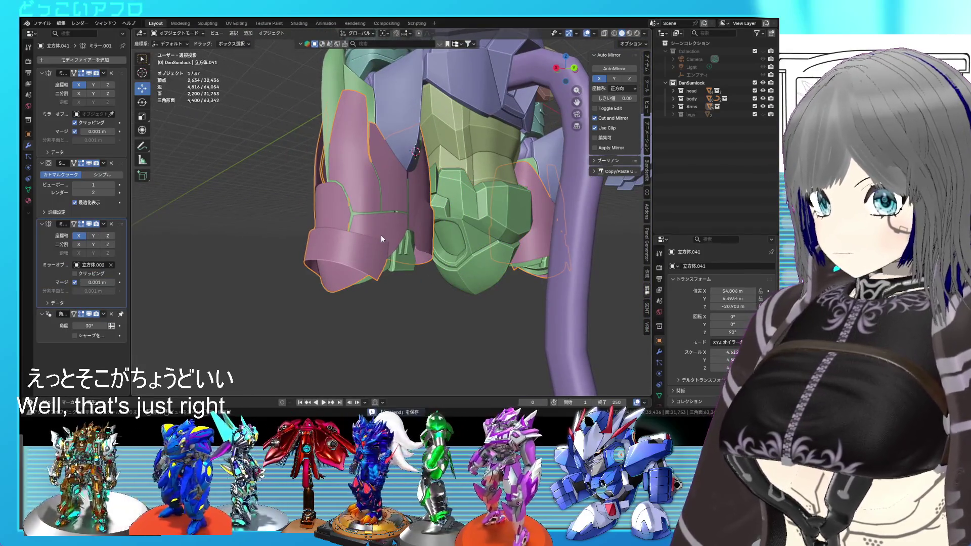
key("Tab")
scroll(415, 252, "up", 5)
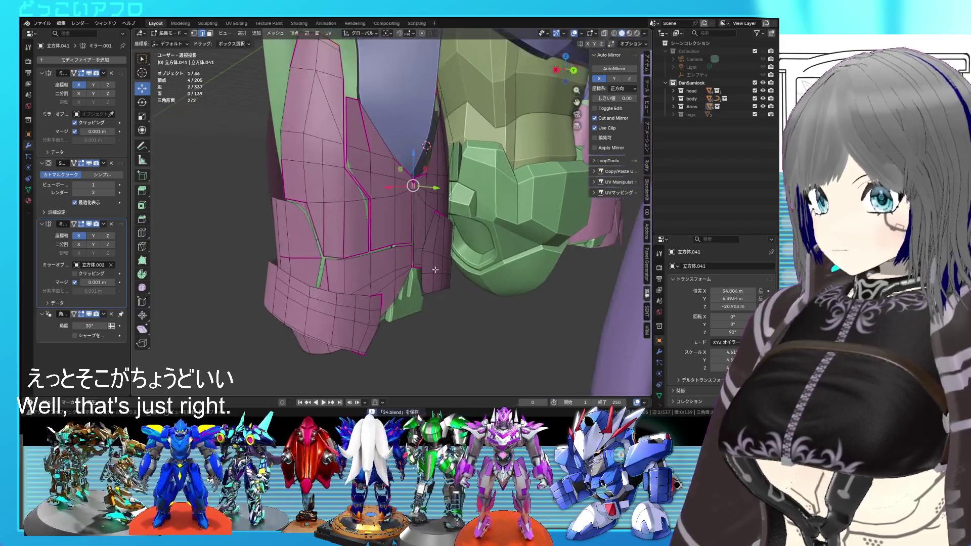
Step: Extrude the whole pink armor mesh and shrink/fatten the new layer by −0.124 m
key("a")
mouse_move(435, 269)
middle_mouse_down()
mouse_move(374, 273)
mouse_move(564, 248)
mouse_move(471, 250)
mouse_move(458, 177)
mouse_move(465, 251)
mouse_move(480, 254)
middle_mouse_up()
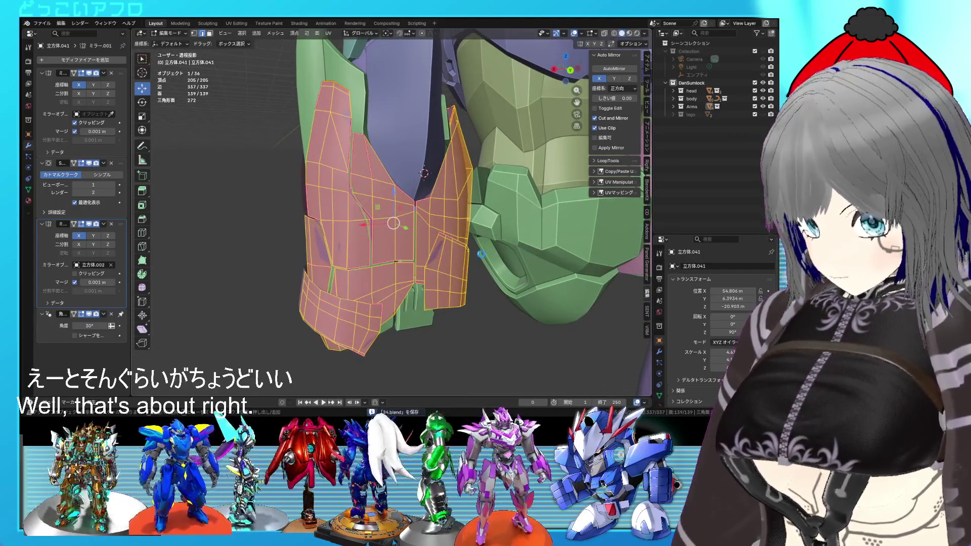
key("e")
key("Escape")
key("alt+s")
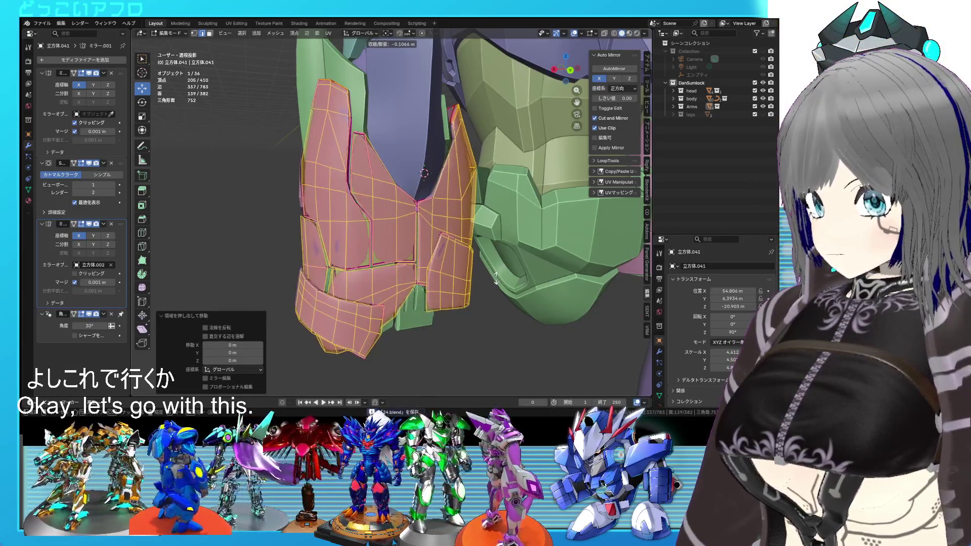
left_click(493, 274)
middle_click_drag(485, 270, 469, 261)
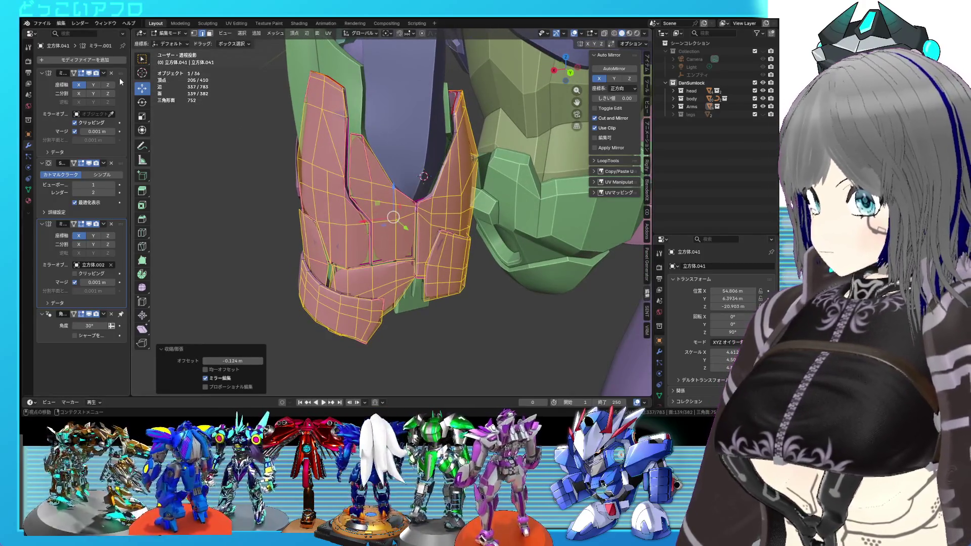
key("ctrl+z")
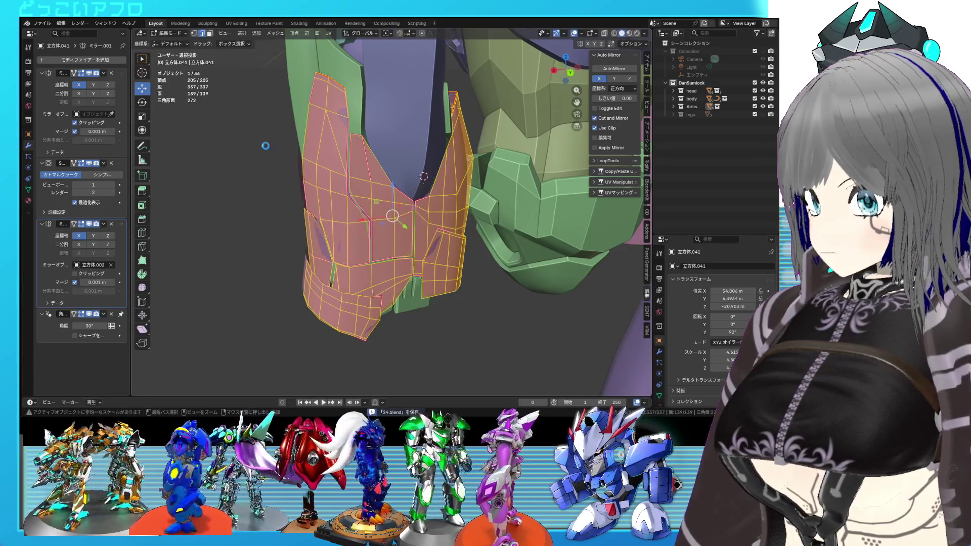
key("ctrl+shift+z")
left_click(42, 23)
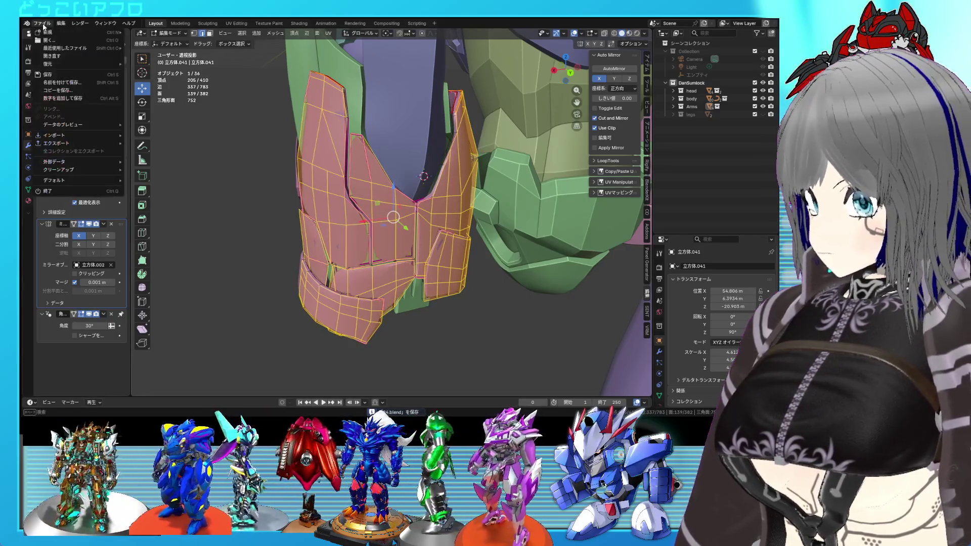
Step: Save the file as a new incremental version
left_click(58, 98)
middle_click_drag(354, 212, 426, 221)
scroll(425, 221, "up", 5)
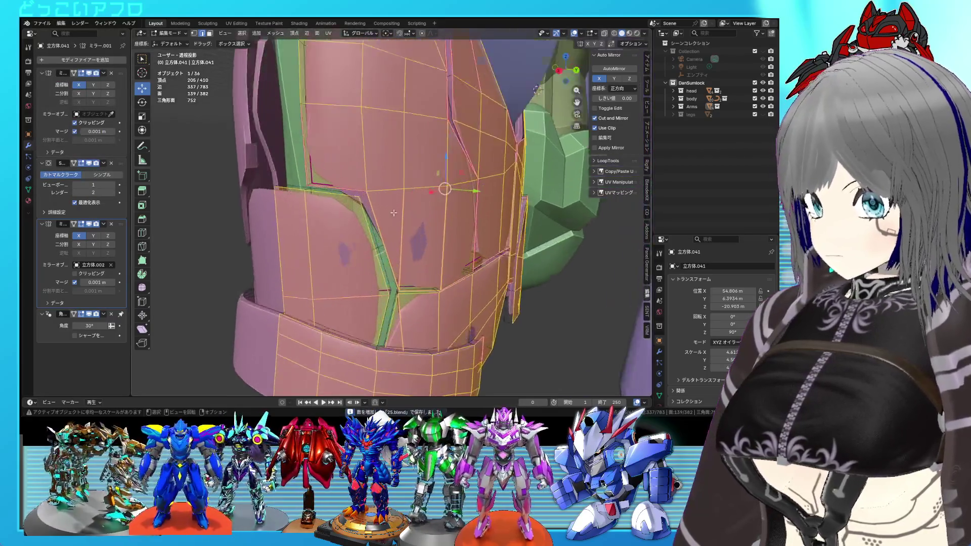
scroll(426, 221, "down", 5)
key("Tab")
scroll(417, 221, "up", 4)
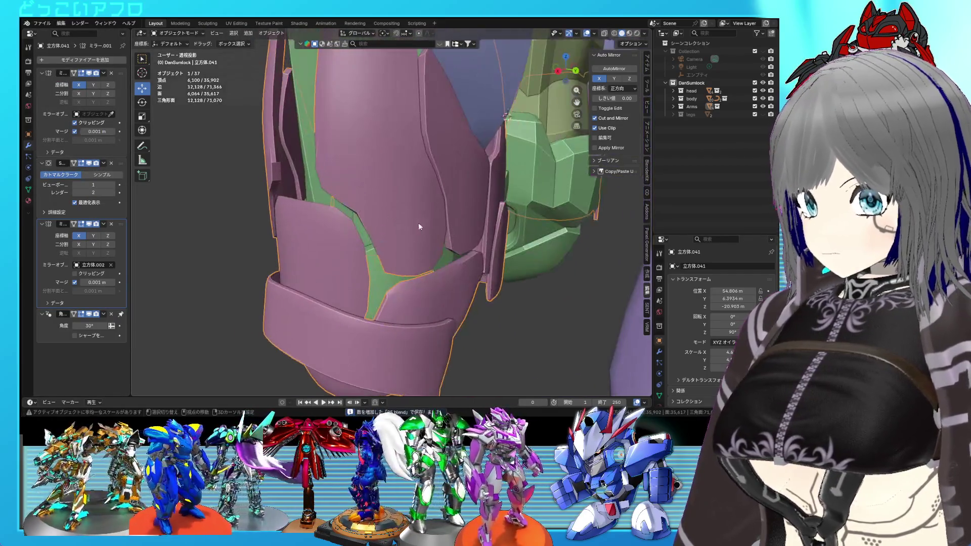
scroll(418, 222, "down", 4)
scroll(377, 212, "up", 6)
Step: Select one armor edge, select everything linked to it, and hide the rest
mouse_move(393, 220)
middle_mouse_down()
mouse_move(378, 204)
mouse_move(414, 248)
middle_mouse_up()
key("Tab")
scroll(379, 202, "up", 8)
left_click(414, 251)
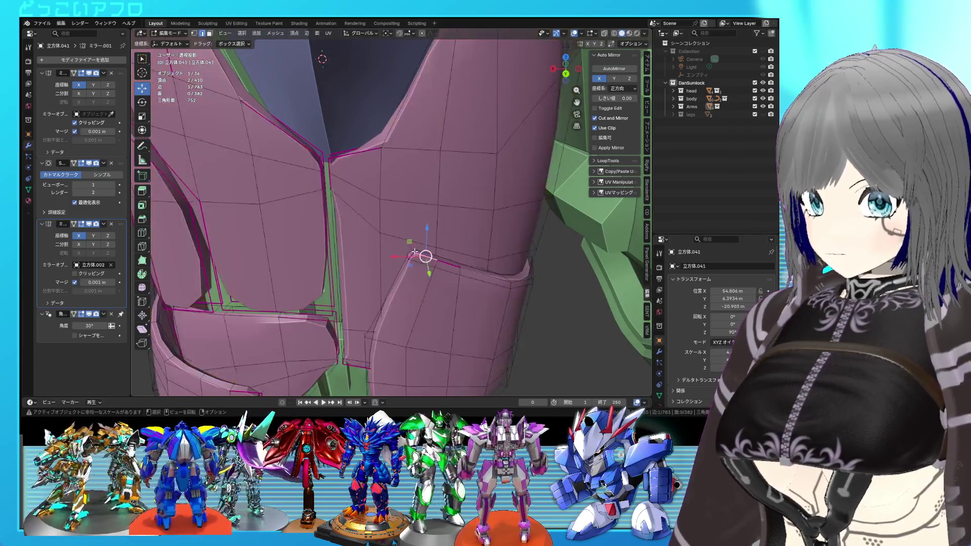
middle_click_drag(412, 249, 480, 234)
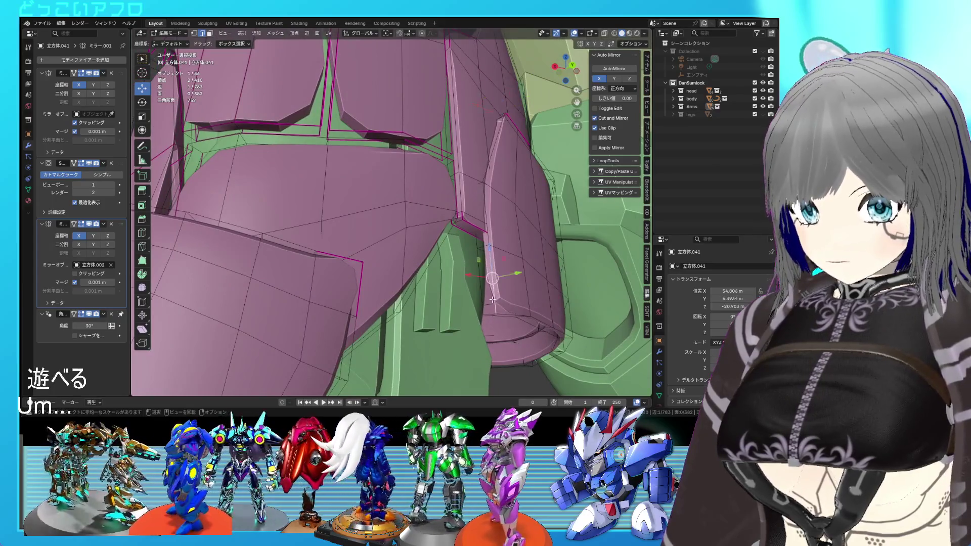
key("alt+z")
middle_click_drag(486, 299, 487, 302)
key("alt+z")
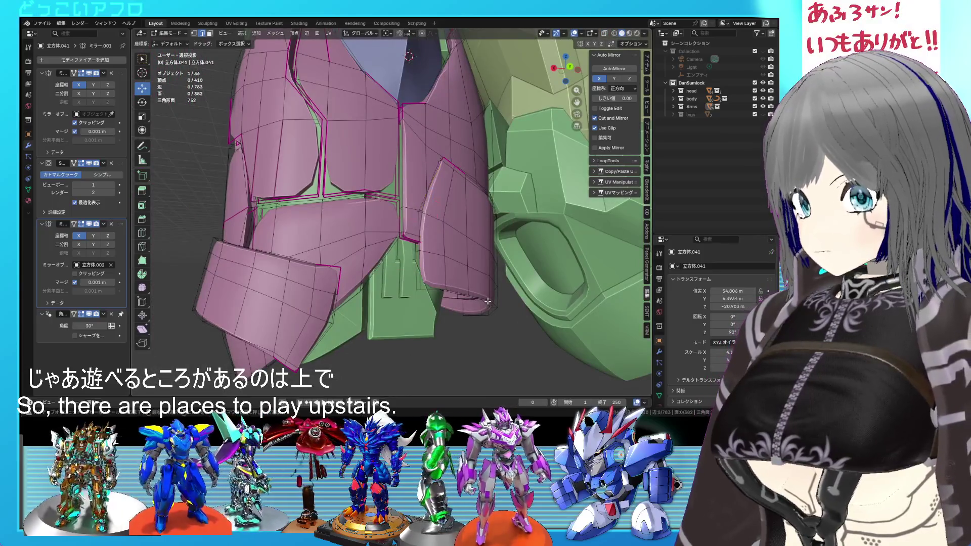
key("ctrl+l")
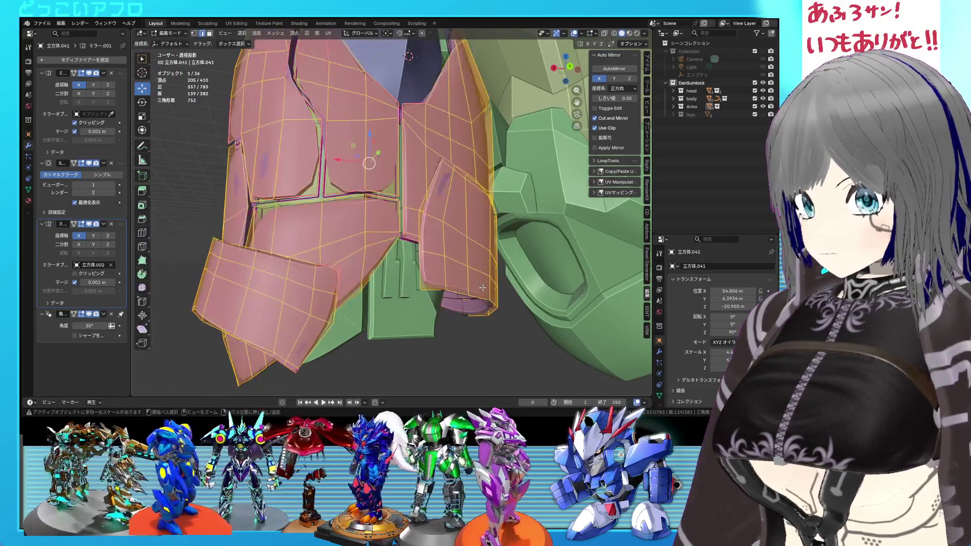
key("shift+h")
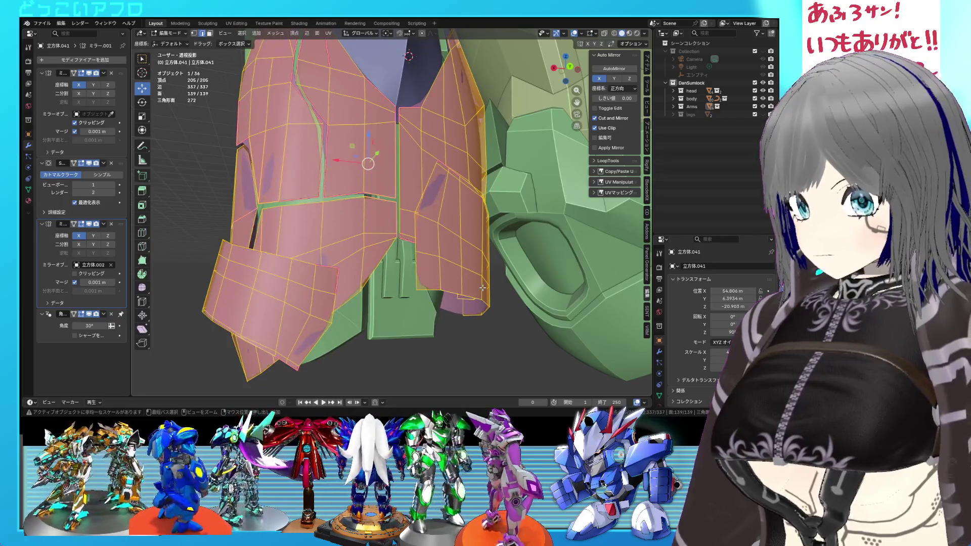
Step: Select a vertical edge on the isolated pink plate and inspect it around the arm
middle_click_drag(449, 269, 477, 292)
middle_click_drag(417, 250, 443, 251)
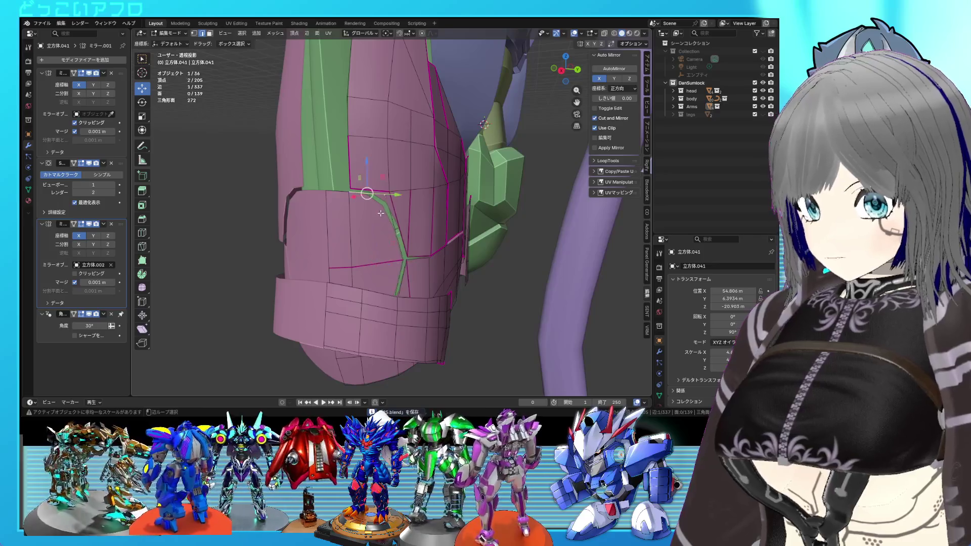
middle_click_drag(375, 212, 362, 205)
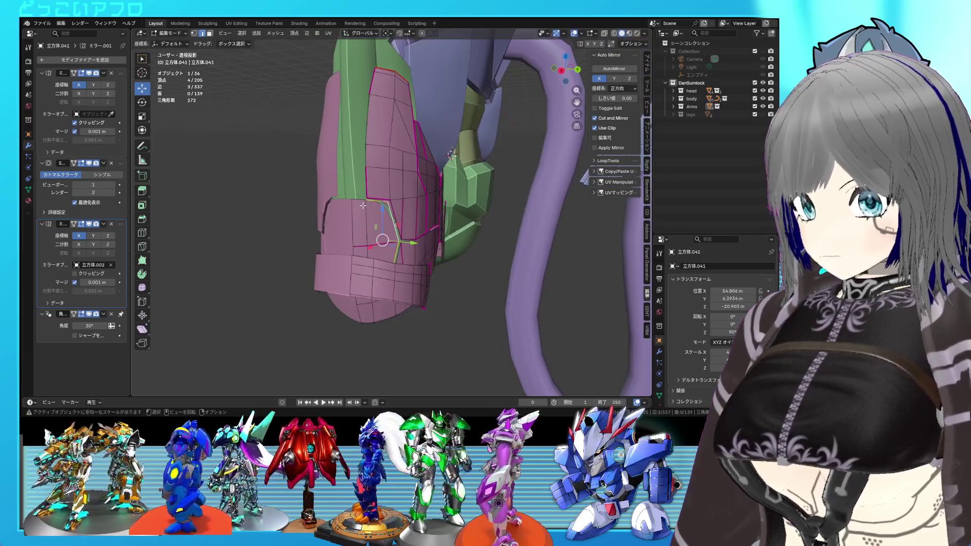
left_click(365, 155)
middle_click_drag(370, 155, 387, 150)
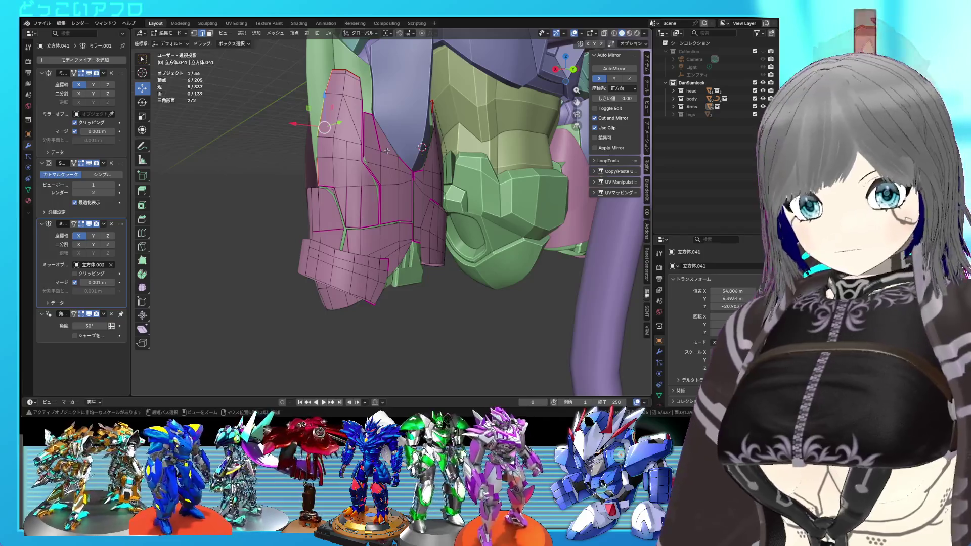
mouse_move(387, 150)
middle_mouse_down()
mouse_move(357, 185)
mouse_move(435, 197)
mouse_move(525, 190)
mouse_move(422, 124)
middle_mouse_up()
scroll(343, 202, "down", 3)
scroll(526, 191, "down", 3)
scroll(480, 167, "up", 2)
scroll(422, 124, "up", 2)
scroll(512, 173, "down", 4)
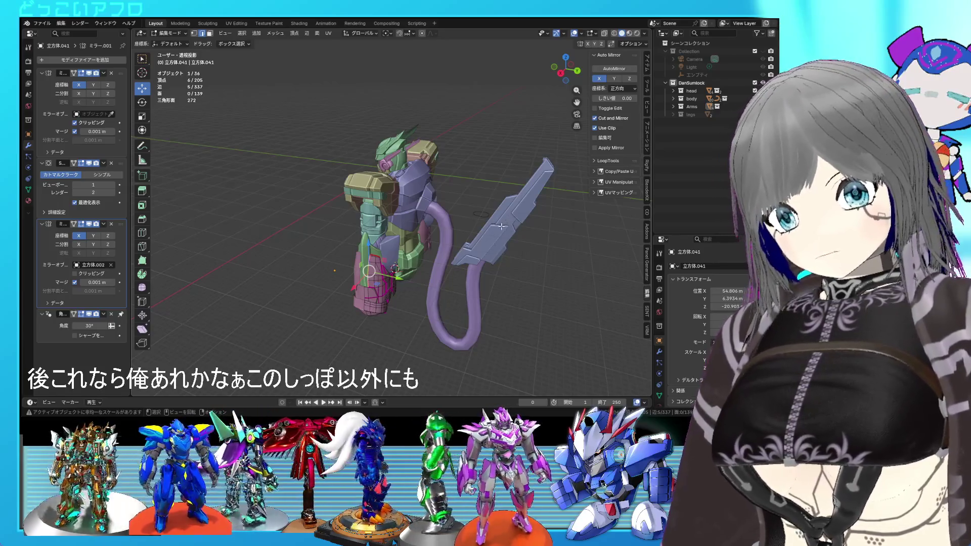
middle_click_drag(459, 191, 407, 186)
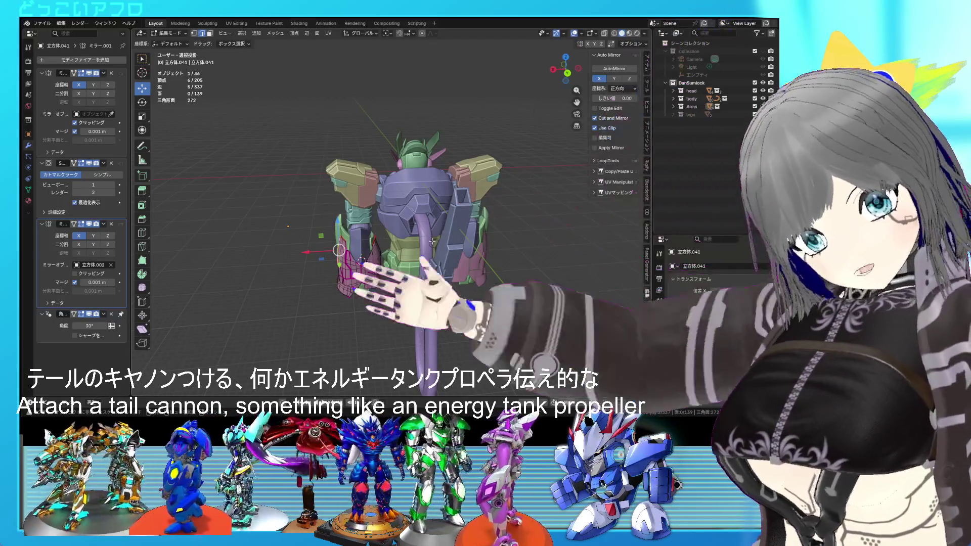
scroll(409, 226, "up", 3)
mouse_move(409, 226)
middle_mouse_down()
mouse_move(526, 237)
mouse_move(408, 244)
mouse_move(474, 242)
middle_mouse_up()
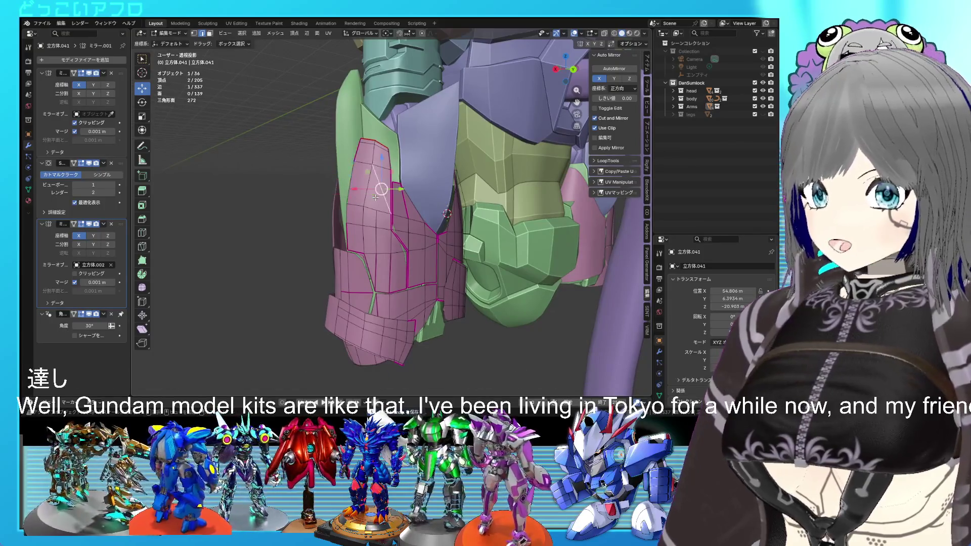
Step: Dissolve the selected edges and connect vertices to cut new edges across the plate
key("x")
left_click(376, 196)
key("j")
left_click(380, 168)
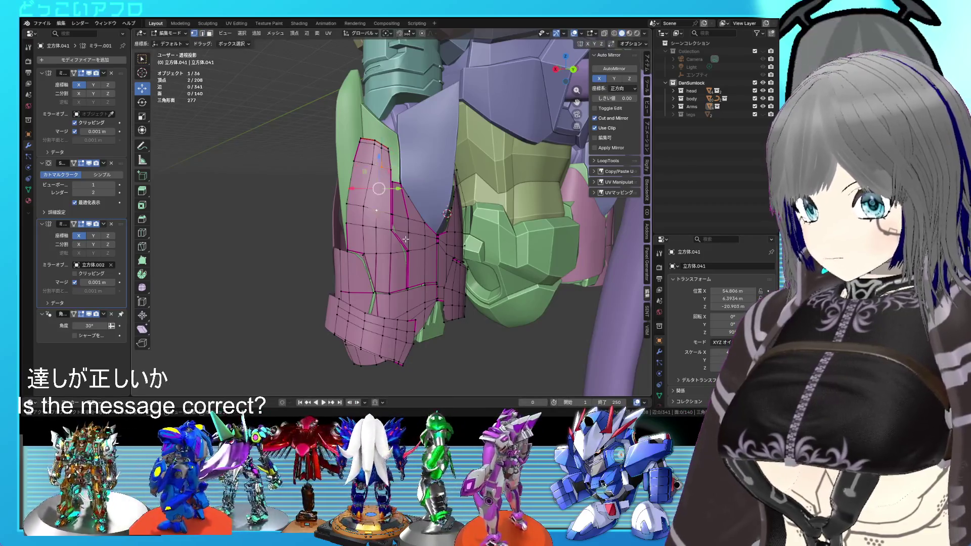
scroll(405, 239, "up", 2)
key("j")
mouse_move(422, 248)
middle_mouse_down()
mouse_move(409, 234)
mouse_move(424, 231)
mouse_move(427, 198)
mouse_move(457, 248)
mouse_move(493, 241)
mouse_move(501, 224)
mouse_move(433, 207)
middle_mouse_up()
Step: Fully crease an edge on the upper plate
scroll(434, 208, "up", 6)
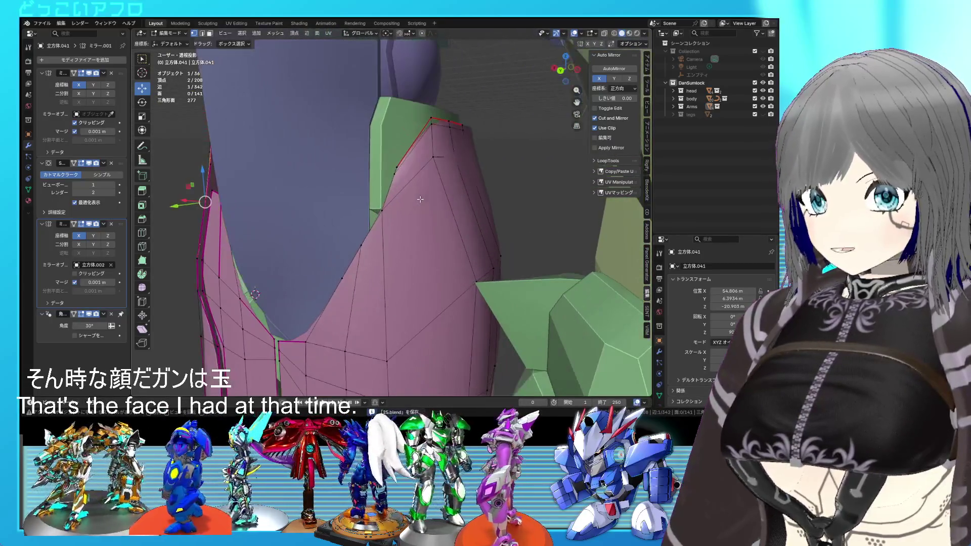
left_click(395, 174)
scroll(424, 232, "down", 3)
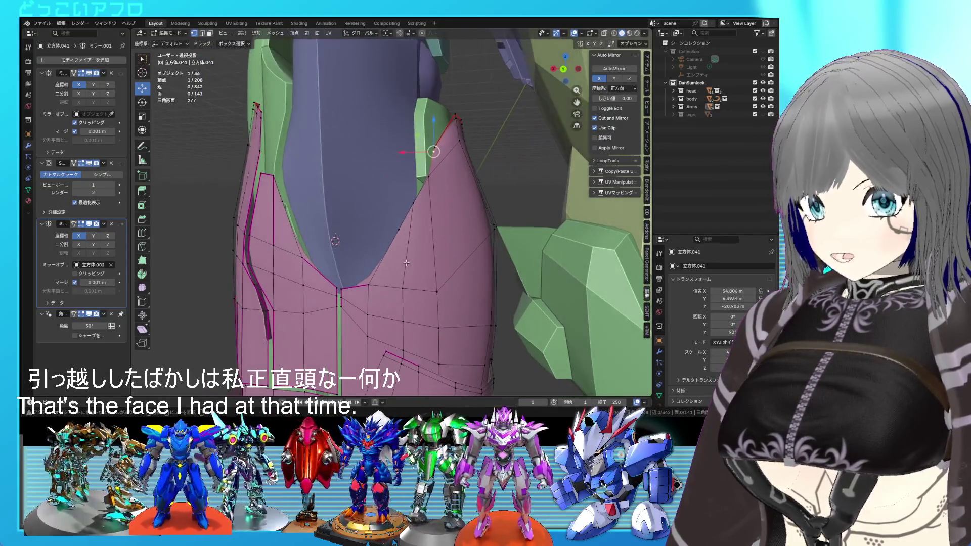
key("2")
left_click(385, 262)
key("shift+e")
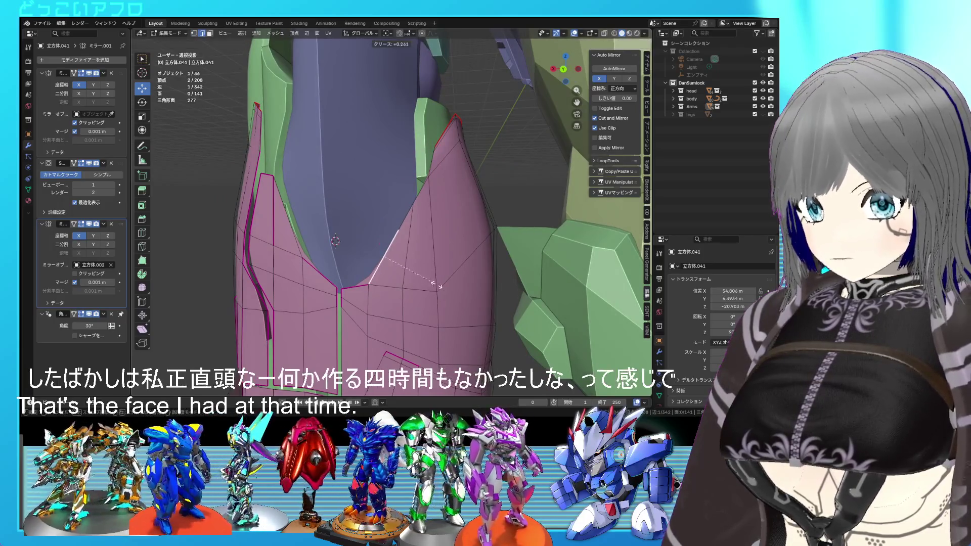
left_click(544, 330)
Step: Save 25.blend and select the whole linked armor mesh
middle_click_drag(543, 330, 430, 288)
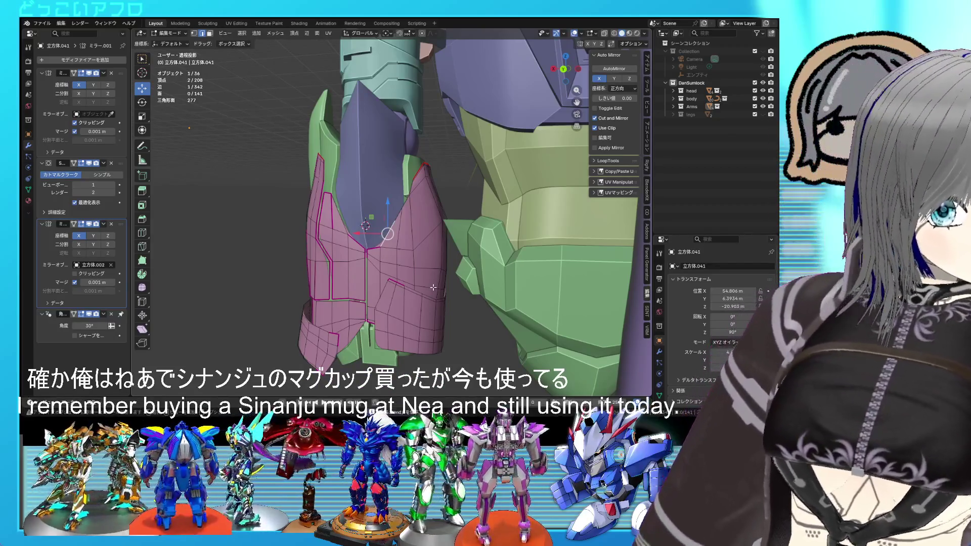
mouse_move(433, 287)
middle_mouse_down()
mouse_move(463, 272)
mouse_move(452, 260)
mouse_move(468, 254)
mouse_move(449, 263)
middle_mouse_up()
key("ctrl+s")
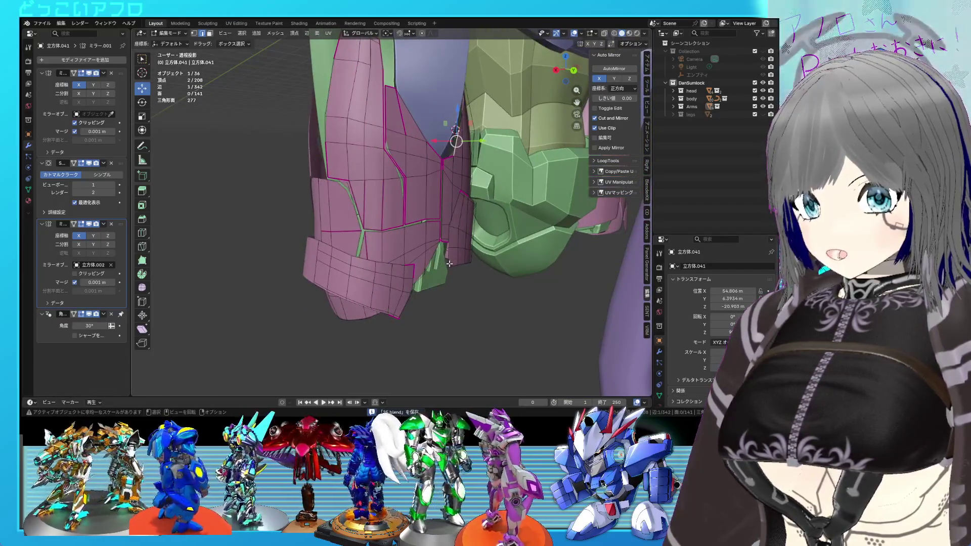
scroll(449, 263, "up", 1)
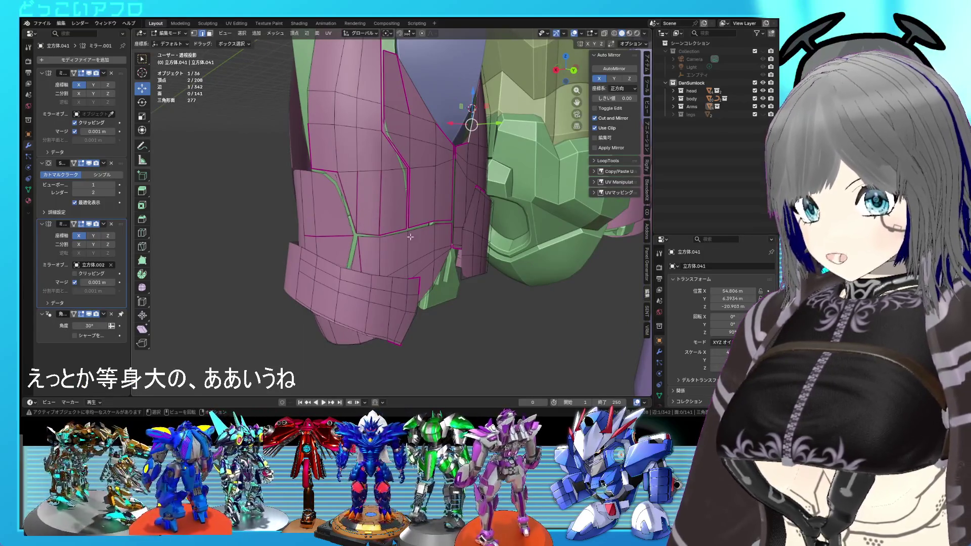
key("ctrl+l")
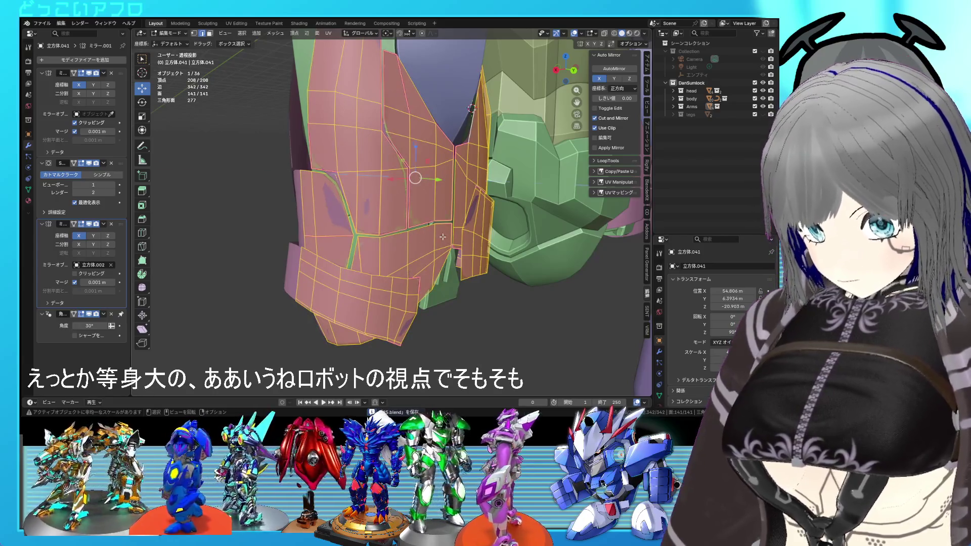
Step: Extrude the selected mesh and offset the new layer by −0.114 m
key("e")
key("alt+s")
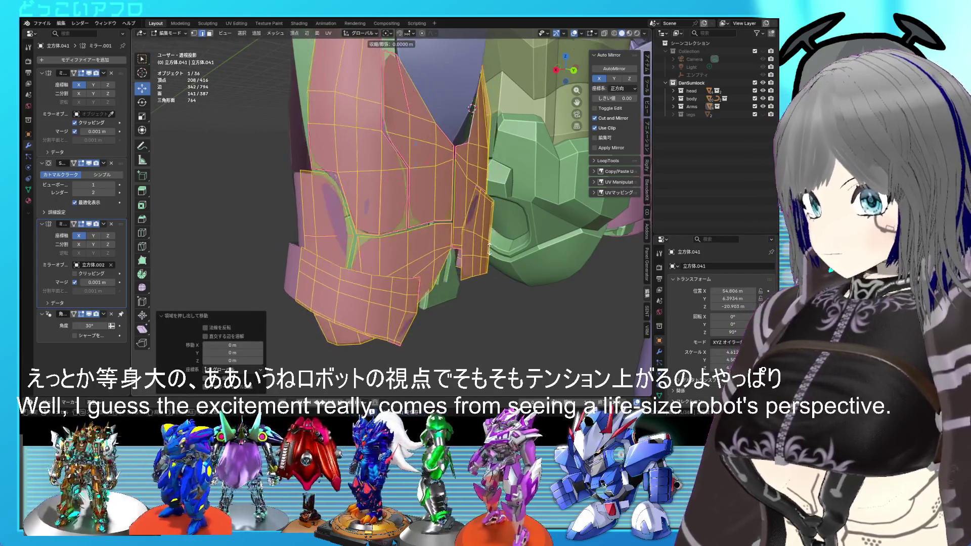
left_click(492, 256)
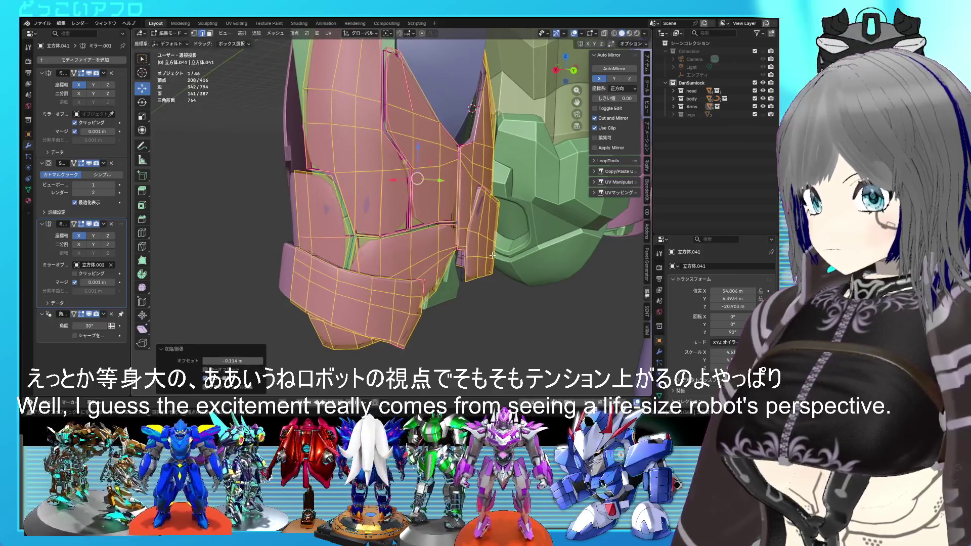
mouse_move(492, 256)
middle_mouse_down()
mouse_move(518, 273)
mouse_move(505, 260)
middle_mouse_up()
Step: Isolate the small lower side panel and select its outer and lower edge loops
left_click(368, 238)
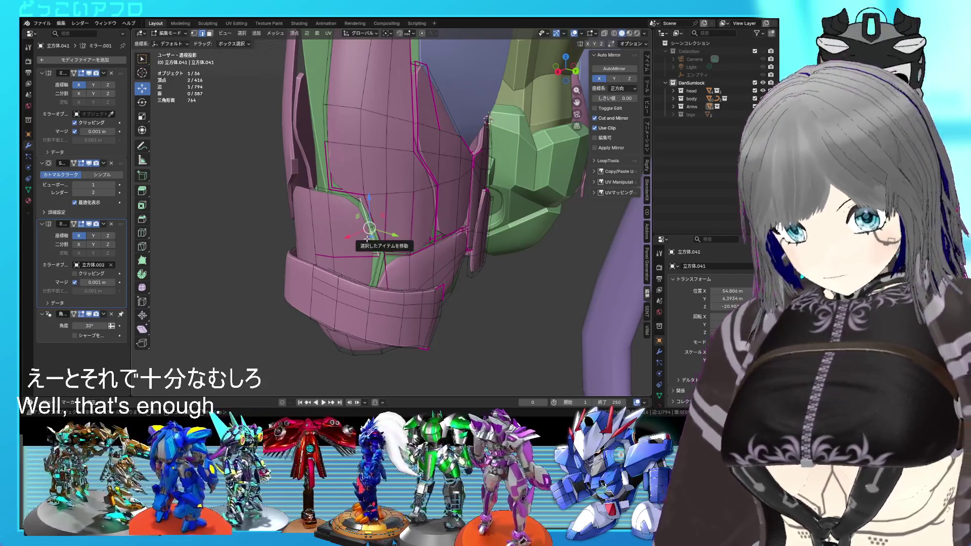
key("l")
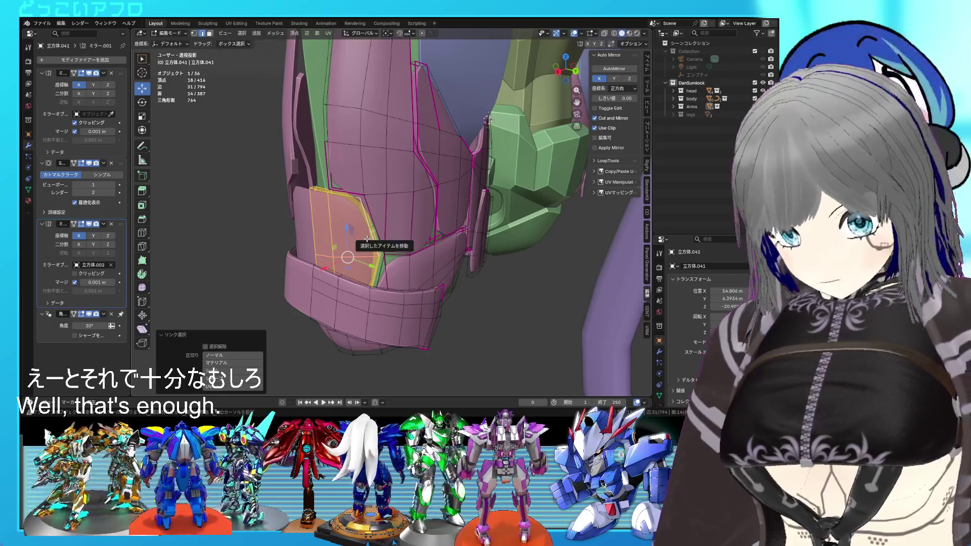
key("shift+h")
scroll(367, 235, "up", 2)
left_click(373, 233)
left_click(365, 248, "alt+shift")
middle_click_drag(349, 252, 355, 244)
left_click(357, 257, "alt+shift")
mouse_move(391, 186)
middle_mouse_down()
mouse_move(384, 212)
mouse_move(410, 235)
mouse_move(411, 219)
mouse_move(405, 227)
middle_mouse_up()
key("Tab")
key("Tab")
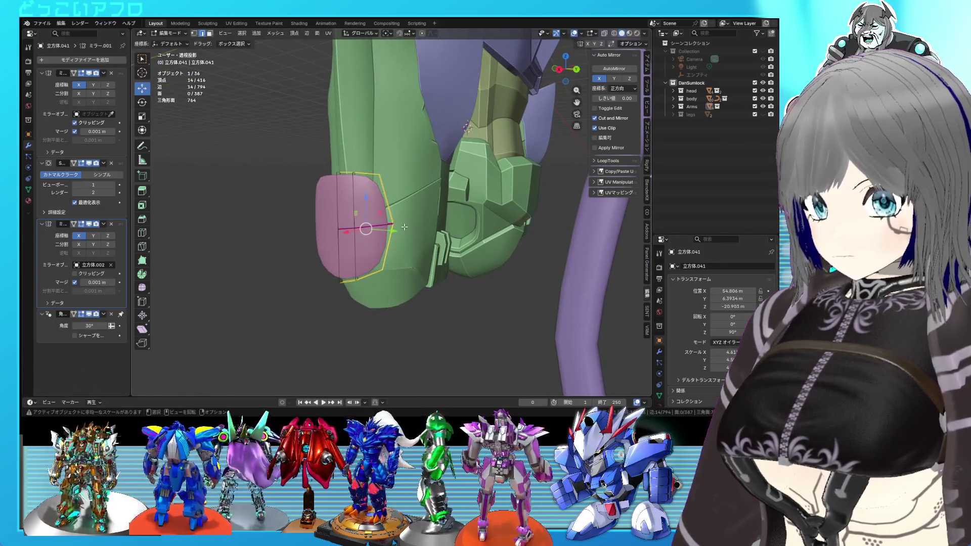
Step: Reveal all hidden armor pieces in the mesh with Alt+H
scroll(405, 227, "up", 2)
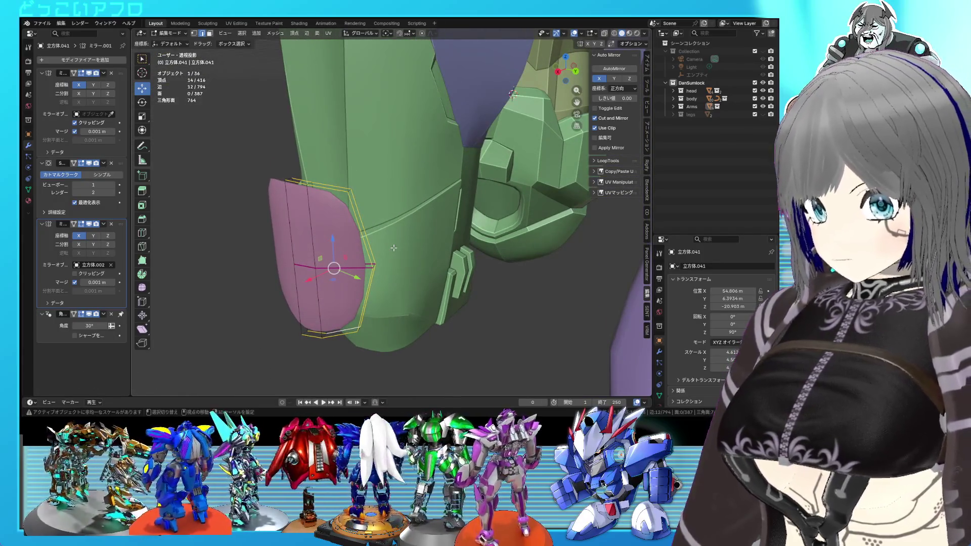
key("Tab")
key("KP_Divide")
middle_click_drag(393, 226, 402, 219)
key("Tab")
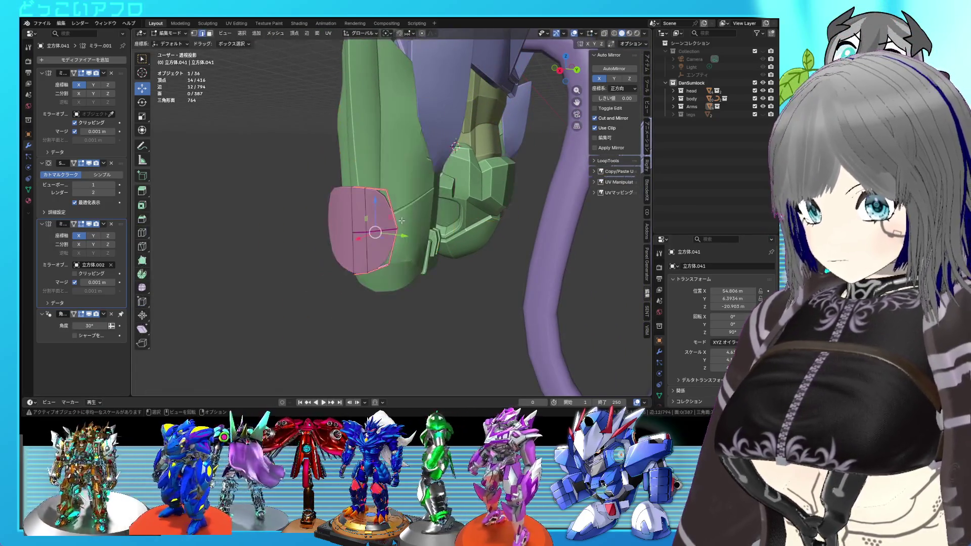
key("alt+h")
key("KP_Decimal")
Step: Select the tall side thigh plate with L and hide everything else
middle_click_drag(401, 223, 404, 222)
left_click(404, 221)
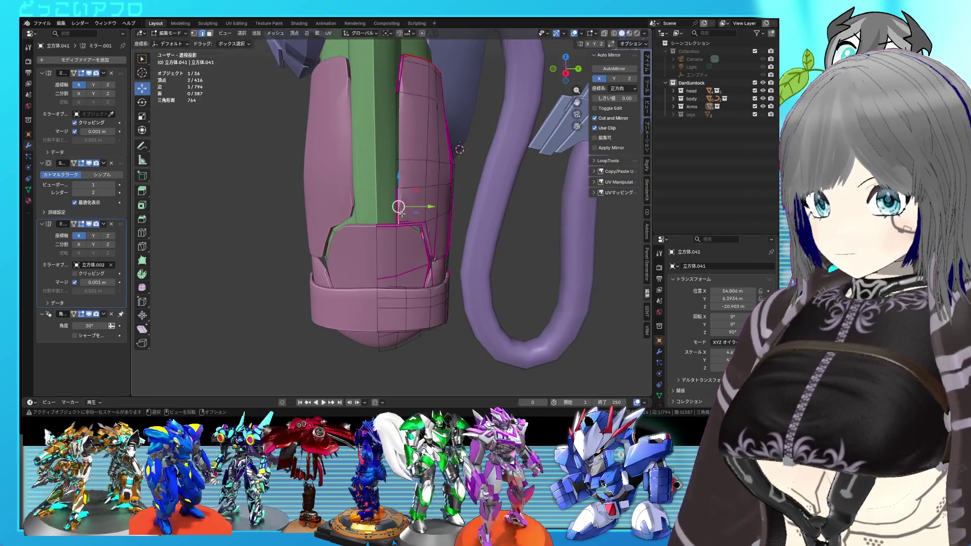
key("l")
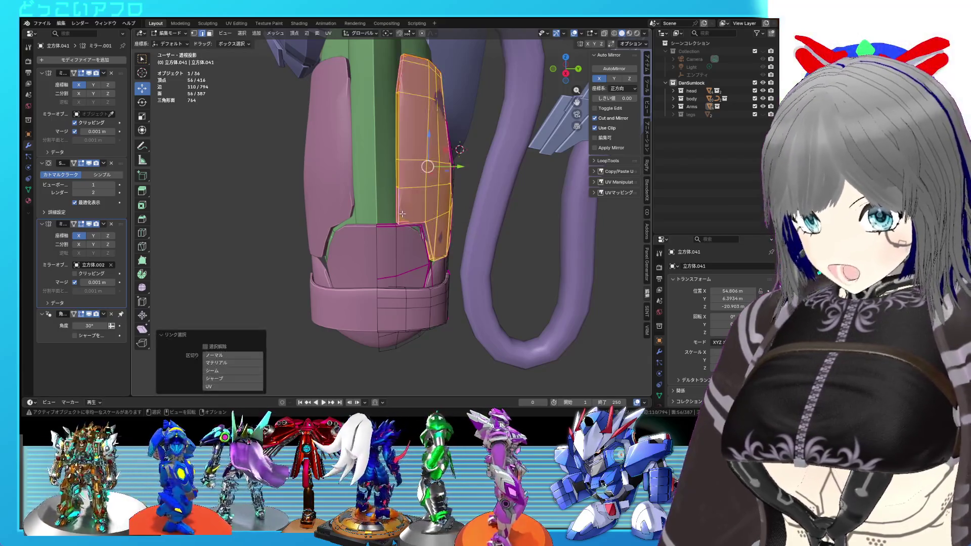
key("shift+h")
Step: Select the side plate's left, top, right and bottom border edge loops
left_click(398, 211)
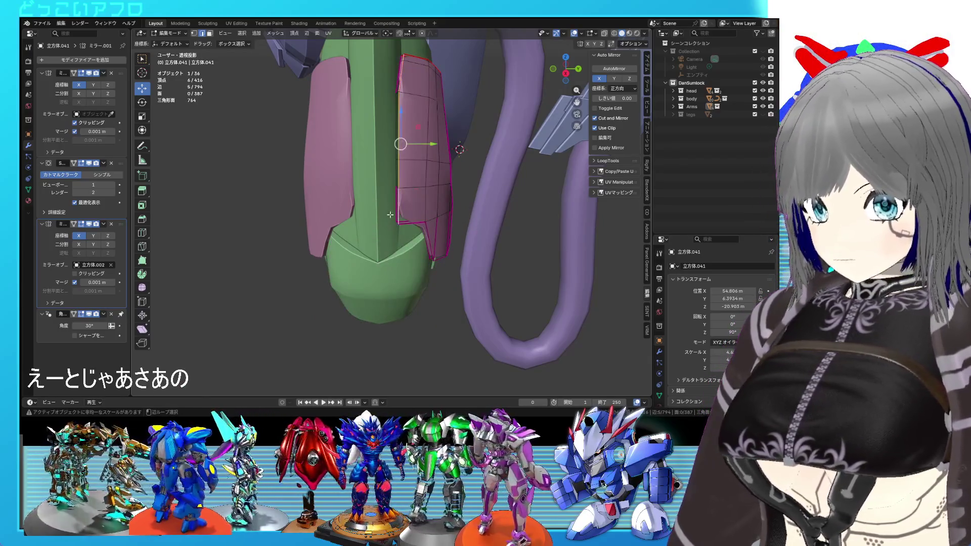
left_click(399, 215, "alt")
middle_click_drag(405, 221, 365, 259)
left_click(367, 178, "alt+shift")
mouse_move(380, 183)
middle_mouse_down()
mouse_move(386, 225)
mouse_move(374, 220)
mouse_move(408, 203)
mouse_move(369, 154)
mouse_move(379, 174)
middle_mouse_up()
left_click(387, 224, "alt+shift")
left_click(355, 230, "alt+shift")
left_click(367, 153, "alt+shift")
key("shift+z")
key("shift+z")
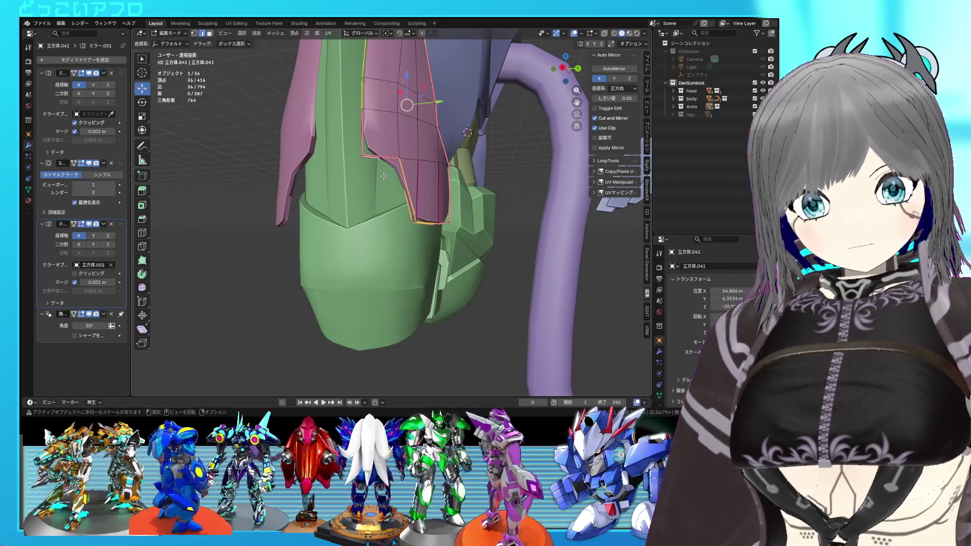
Step: Crease the selected border loops of the side plate at 1
key("shift+e")
type("1")
key("Return")
middle_click_drag(383, 175, 338, 198)
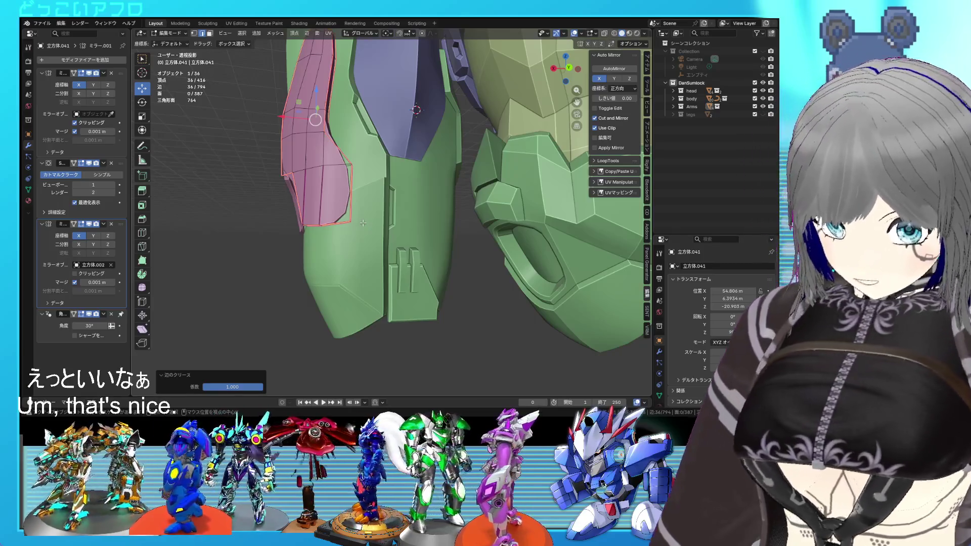
Step: Reveal all armor pieces, then crease the plate's top edge and a second edge at 1
key("alt+h")
mouse_move(363, 223)
middle_mouse_down()
mouse_move(412, 232)
mouse_move(417, 219)
mouse_move(372, 172)
middle_mouse_up()
left_click(363, 164)
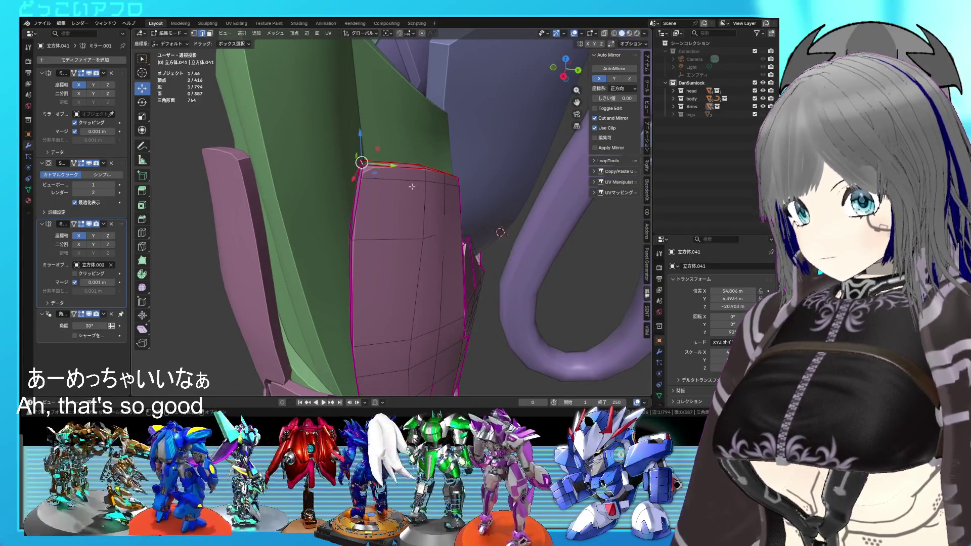
middle_click_drag(360, 167, 373, 194)
left_click(318, 172, "shift")
key("shift+e")
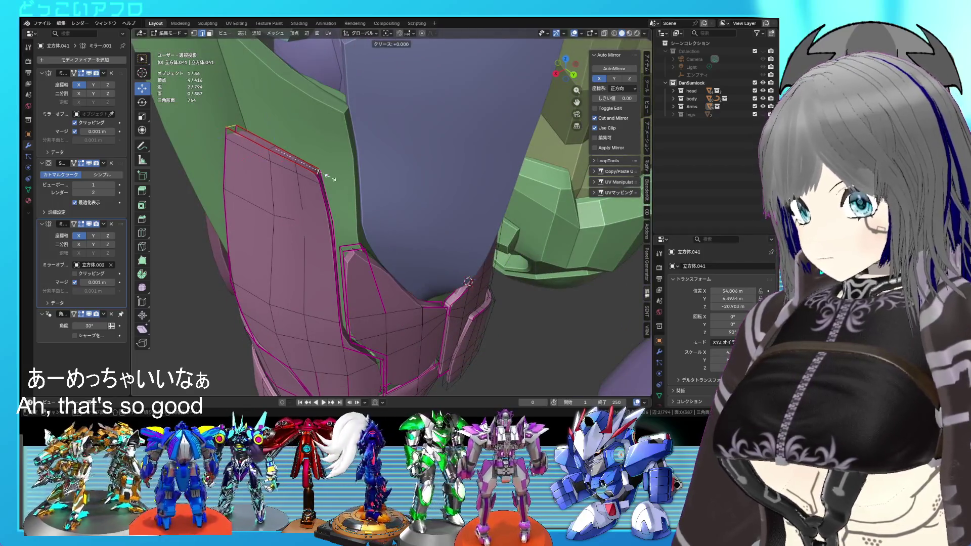
type("1")
key("Return")
middle_click_drag(319, 172, 342, 167)
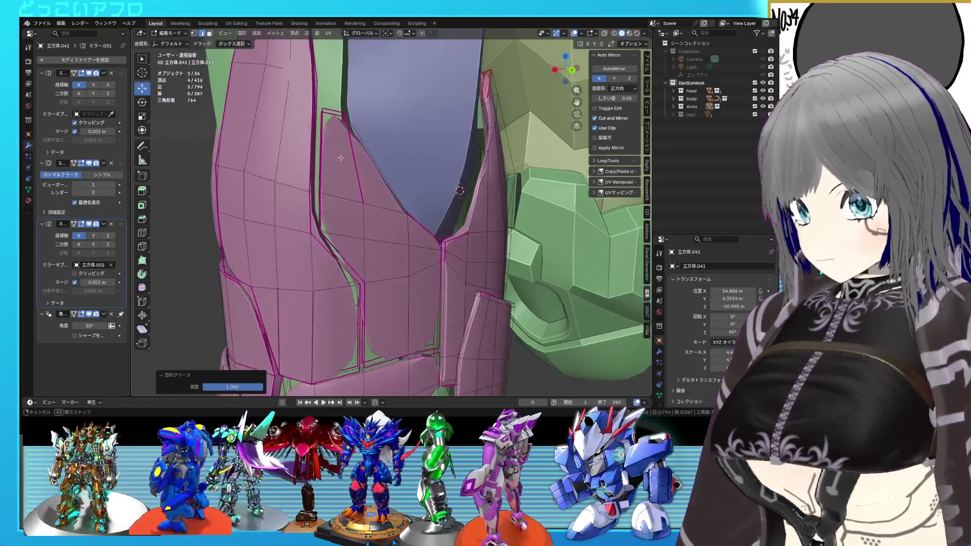
Step: Select the single edge at the lower junction using wireframe view
key("shift+z")
left_click(326, 147)
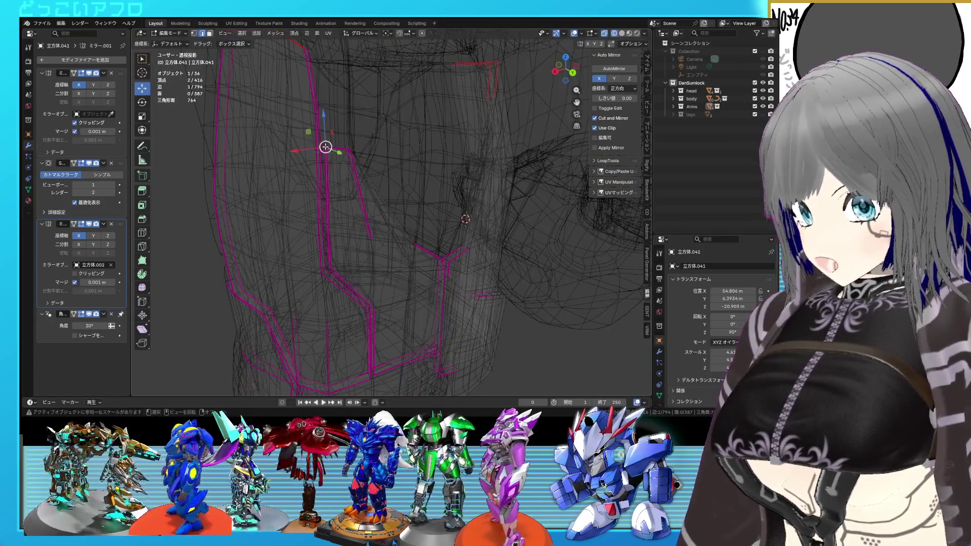
key("shift+z")
middle_click_drag(354, 148, 395, 149)
scroll(395, 150, "up", 2)
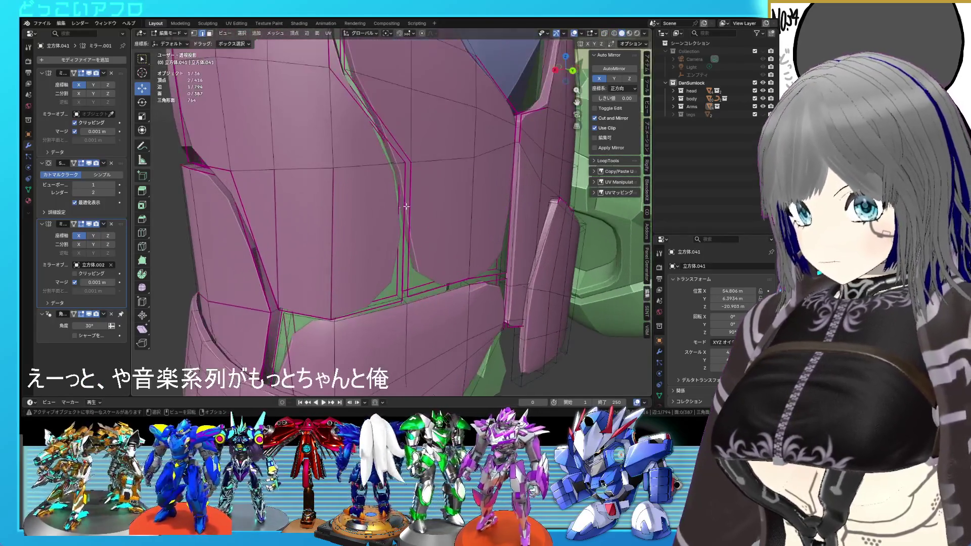
scroll(393, 265, "up", 2)
key("shift+z")
left_click_drag(394, 265, 365, 238)
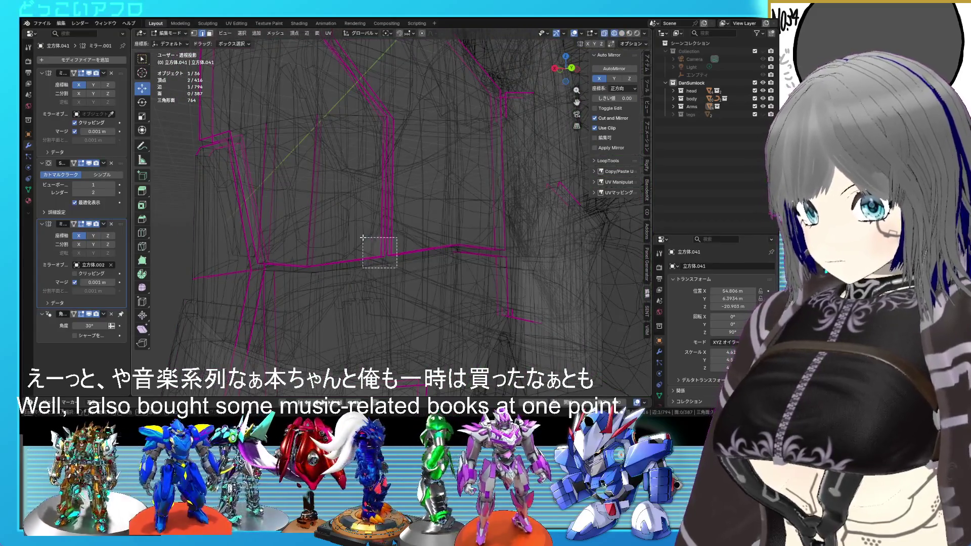
key("shift+z")
middle_click_drag(416, 248, 421, 264)
key("shift+z")
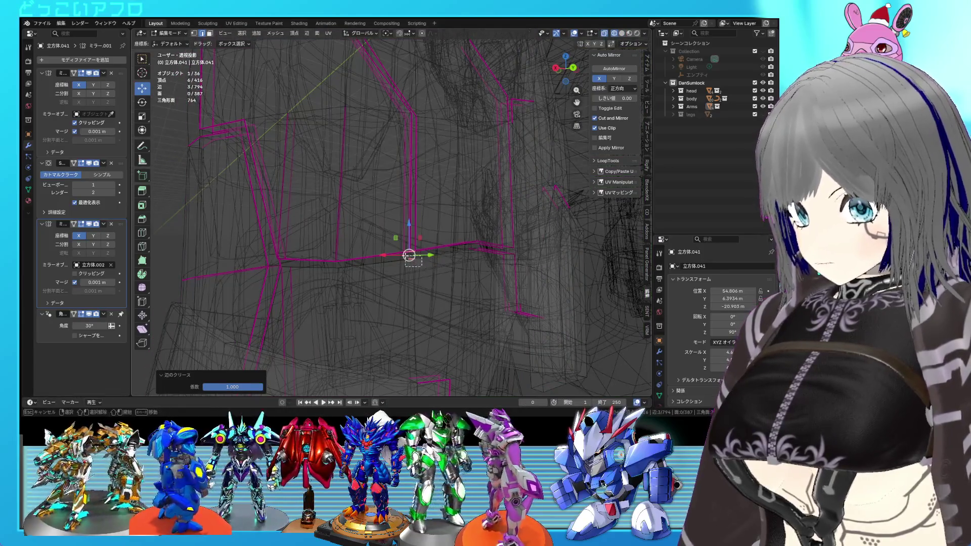
left_click(410, 256)
Step: Clear the junction edge's crease with -1 and save the file
key("shift+e")
key("Return")
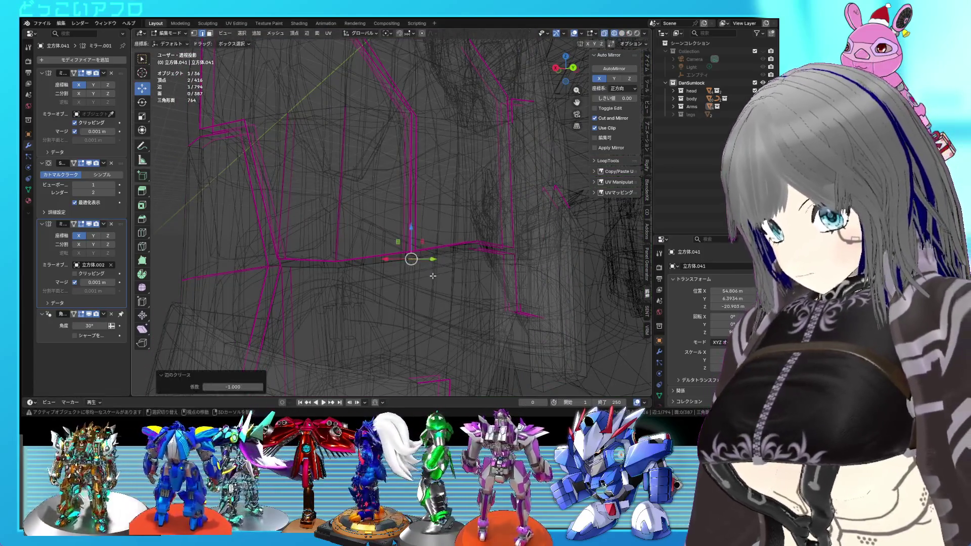
key("shift+z")
key("ctrl+s")
middle_click_drag(435, 273, 469, 305)
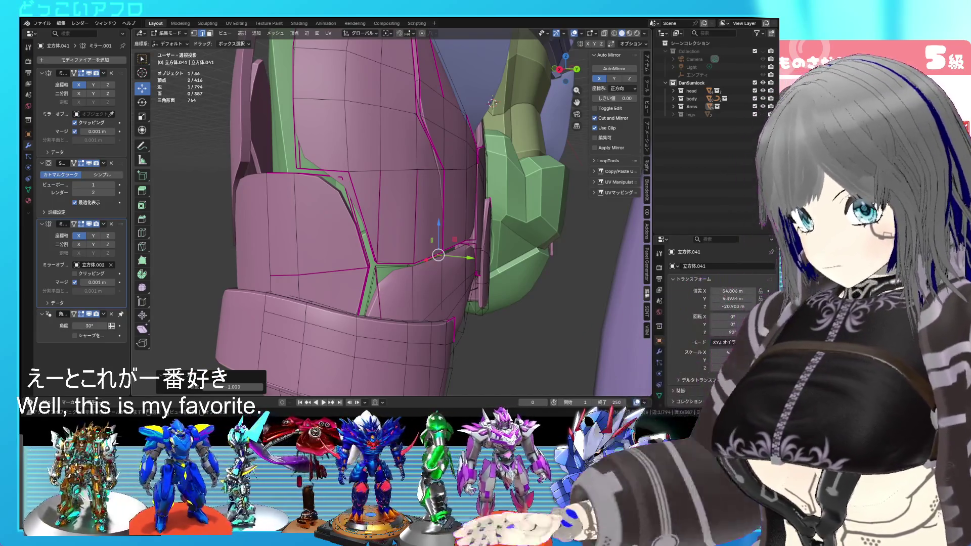
Step: Select the edge beside the green seam, save, and give it a 1.000 crease
middle_click_drag(478, 163, 426, 164)
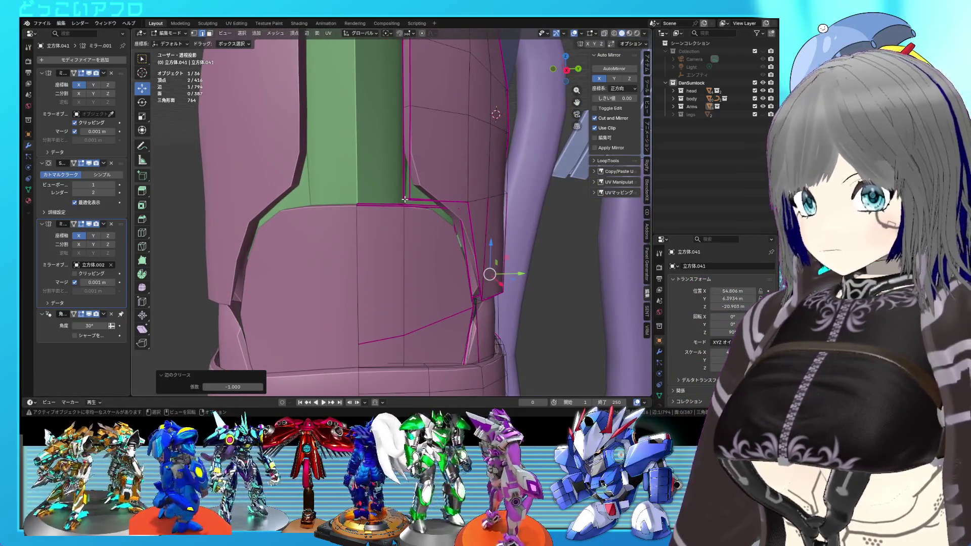
left_click(405, 200)
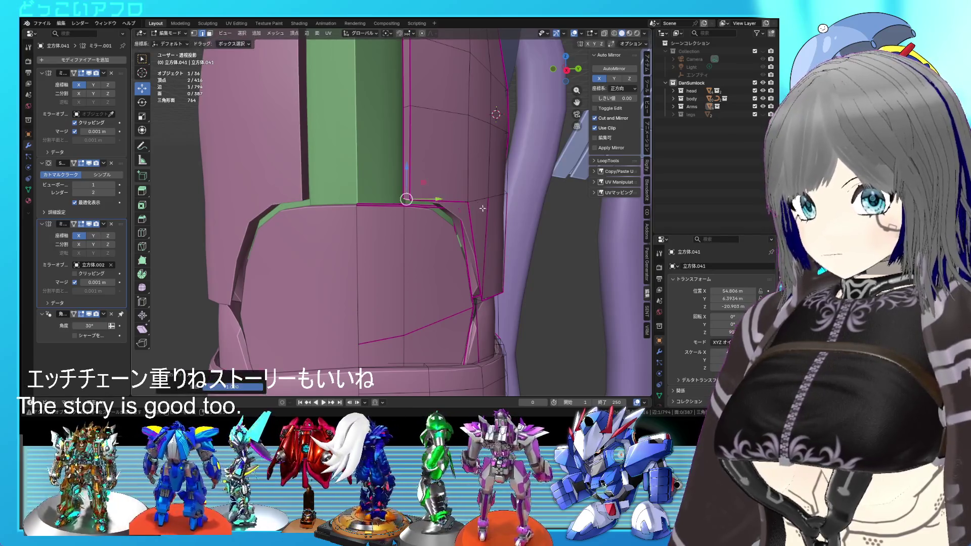
middle_click_drag(485, 213, 421, 245)
key("ctrl+s")
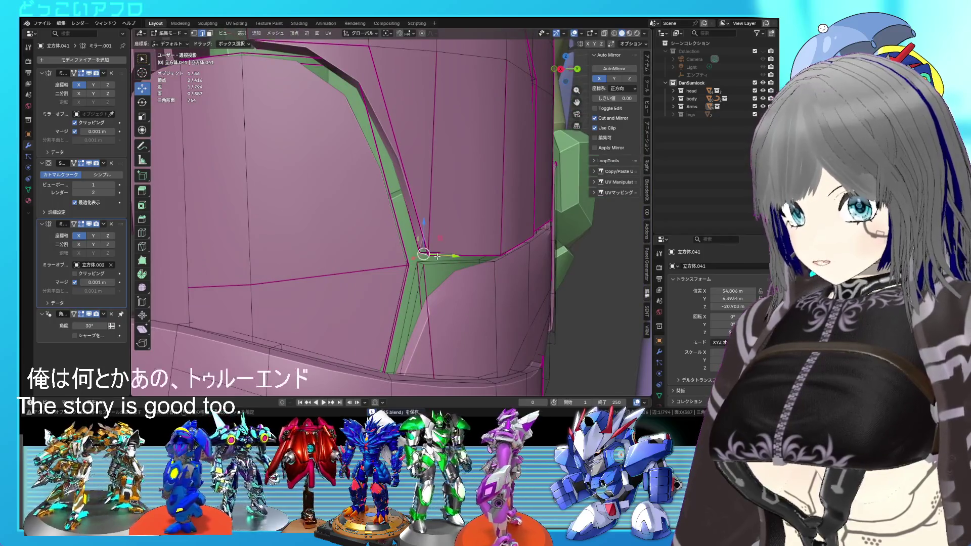
key("shift+e")
left_click(435, 256)
scroll(436, 256, "down", 5)
mouse_move(436, 256)
middle_mouse_down()
mouse_move(380, 231)
mouse_move(389, 222)
middle_mouse_up()
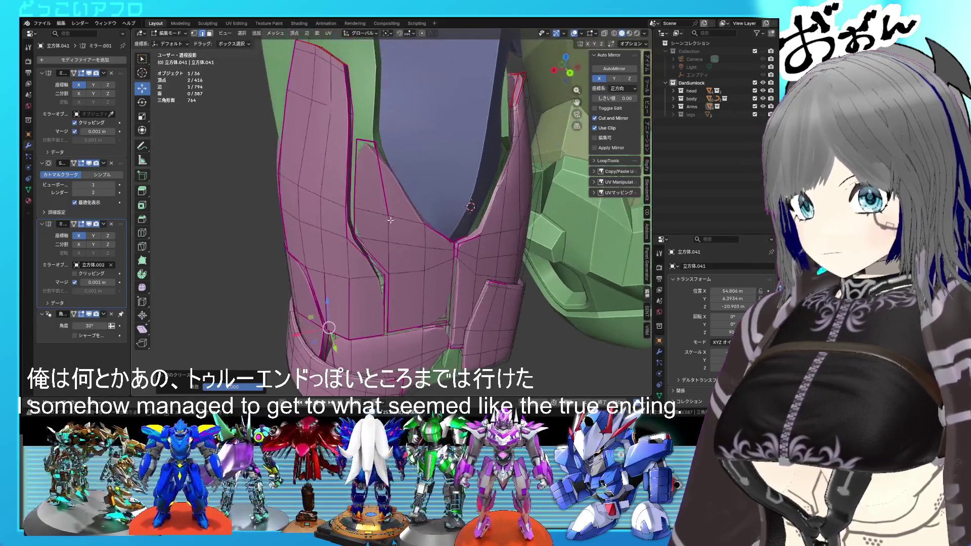
scroll(388, 240, "up", 5)
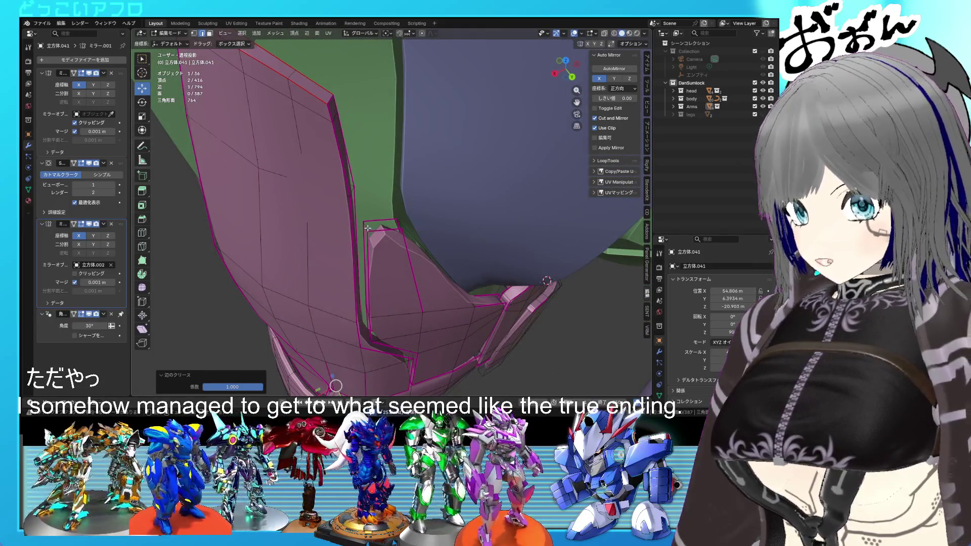
Step: Select the whole front panel piece with Ctrl+L
key("shift+e")
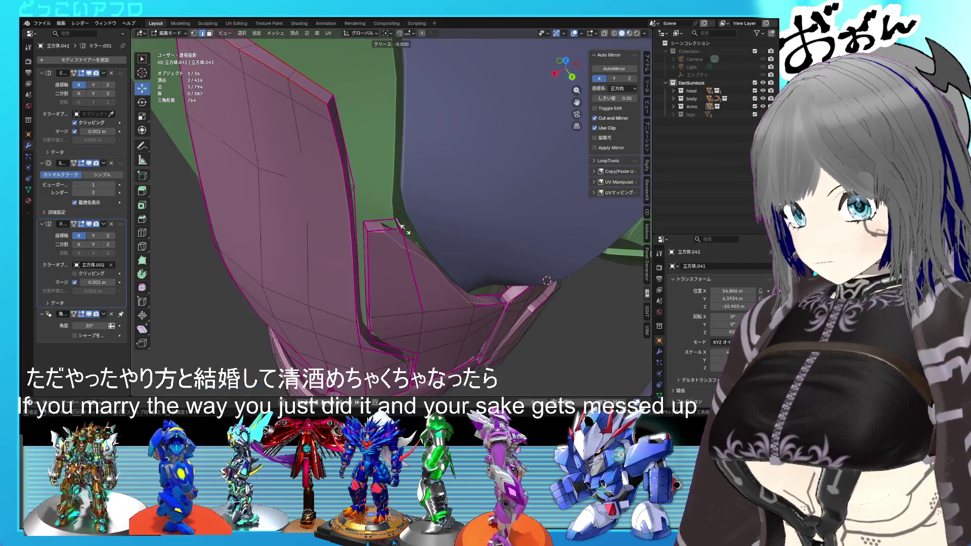
right_click(403, 228)
mouse_move(466, 284)
middle_mouse_down()
mouse_move(458, 258)
mouse_move(436, 254)
middle_mouse_up()
scroll(458, 259, "up", 2)
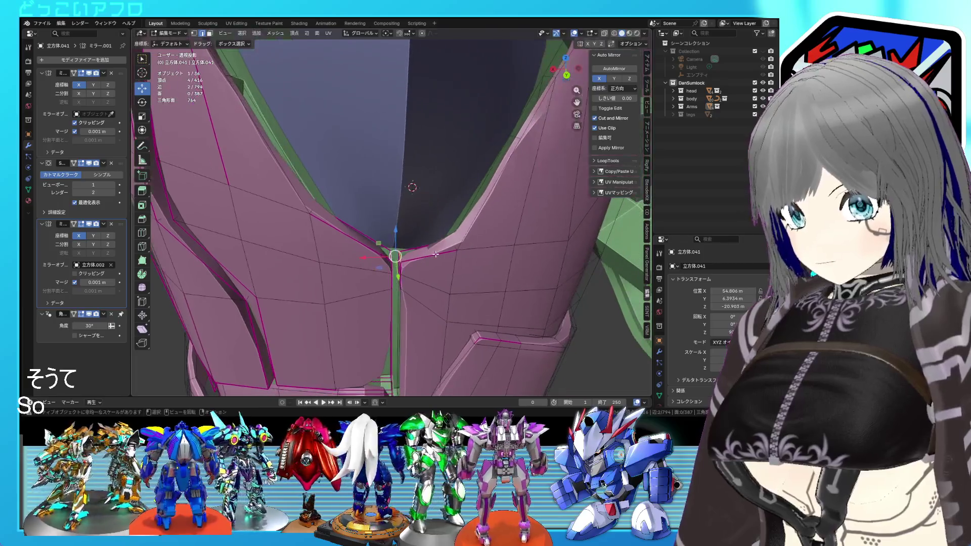
scroll(438, 247, "down", 3)
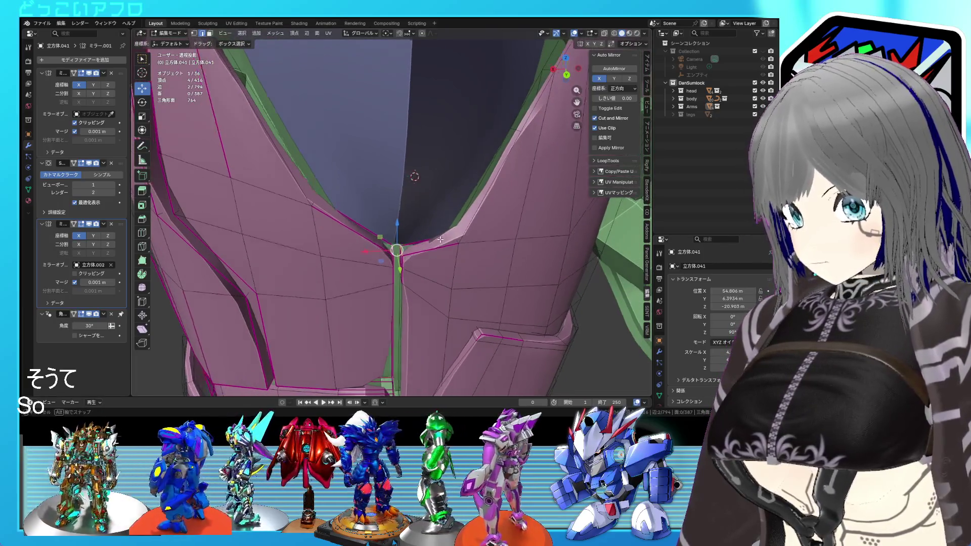
mouse_move(439, 247)
middle_mouse_down()
mouse_move(347, 243)
mouse_move(416, 205)
mouse_move(376, 209)
middle_mouse_up()
left_click(417, 205)
key("ctrl+l")
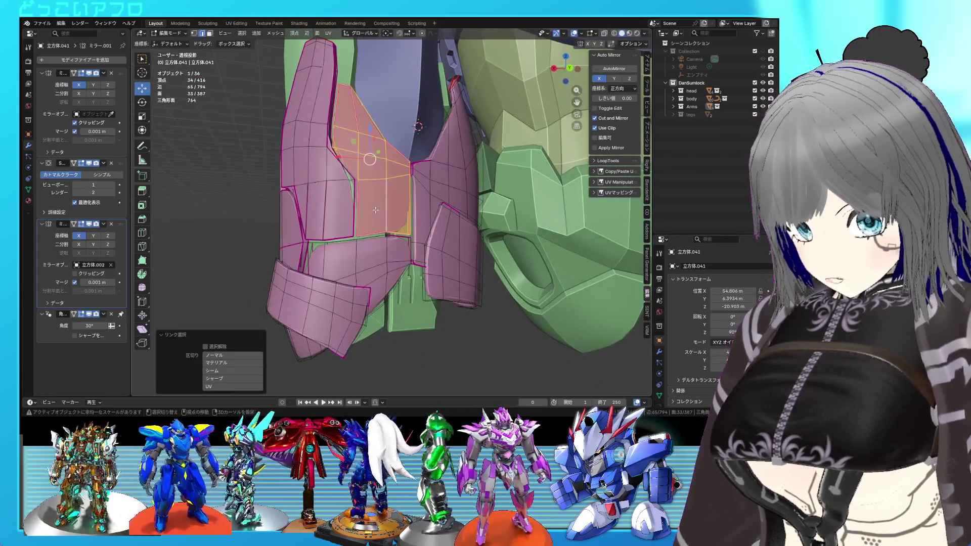
Step: Select the pink side panel's right, lower and upper border edges in X-ray view
scroll(376, 209, "up", 4)
middle_click_drag(376, 210, 359, 206)
left_click(359, 205)
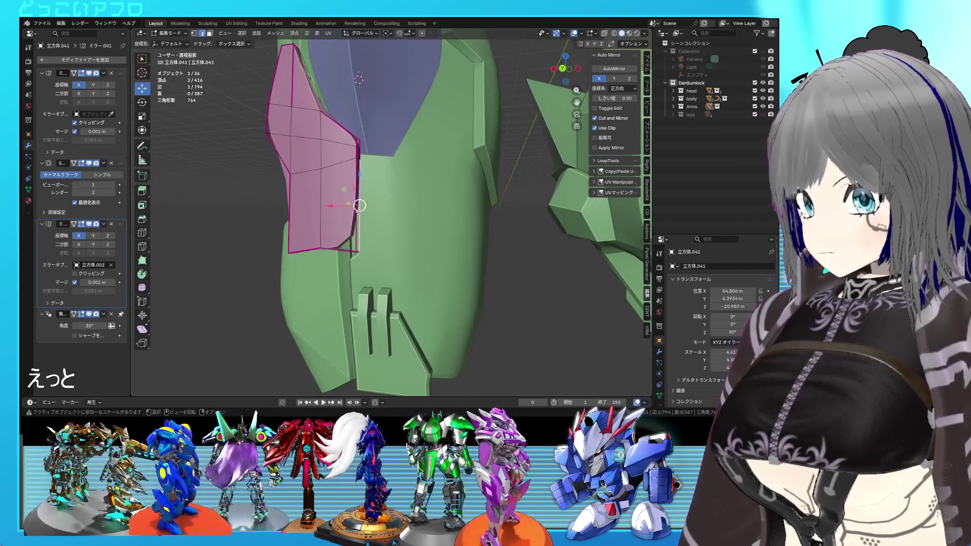
left_click(350, 213, "alt")
left_click(342, 233, "ctrl")
middle_click_drag(343, 233, 413, 248)
key("alt+z")
left_click(403, 207, "ctrl")
left_click(403, 186, "ctrl")
left_click(403, 180, "ctrl")
Step: Add the diagonal border edge and one more, turn off X-ray, and reveal all hidden plates
middle_click_drag(418, 154, 414, 214)
key("alt+z")
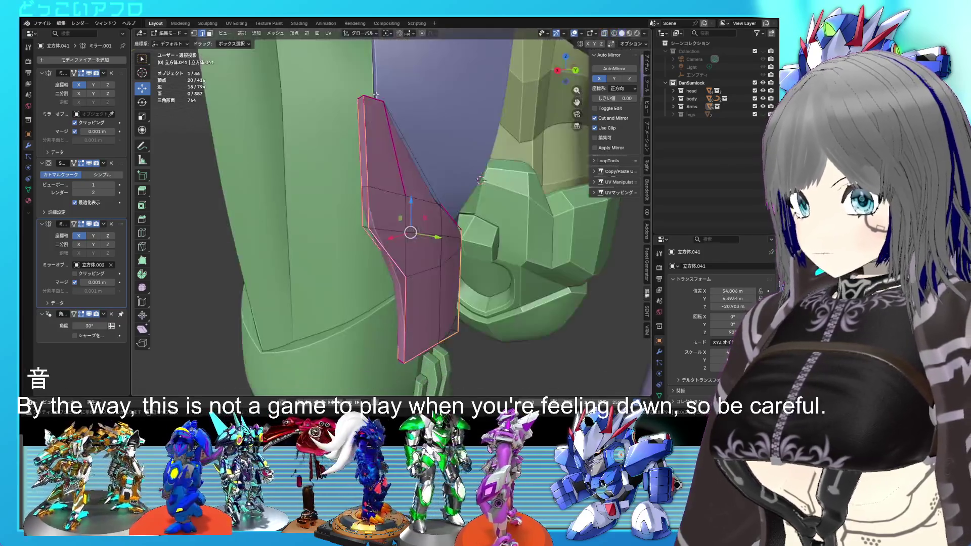
key("alt+z")
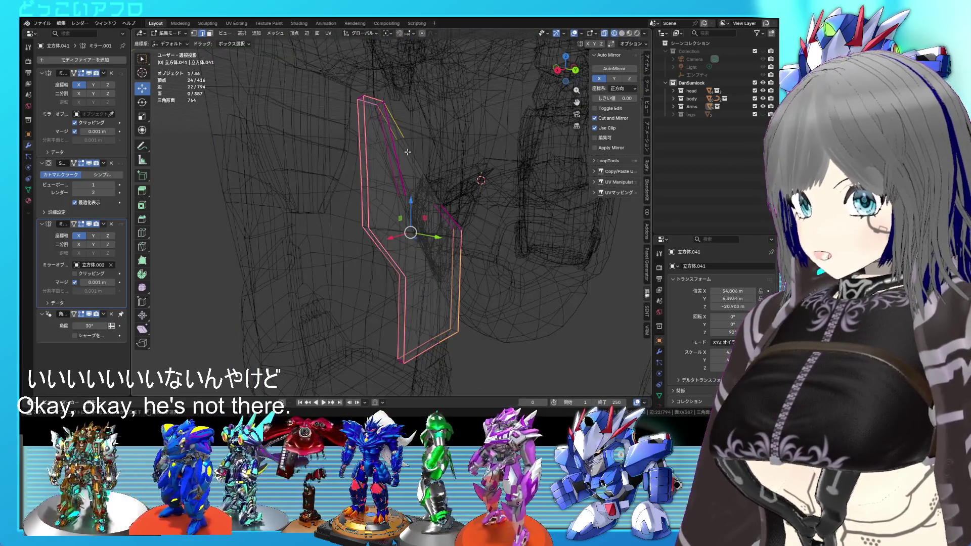
left_click(441, 203, "ctrl")
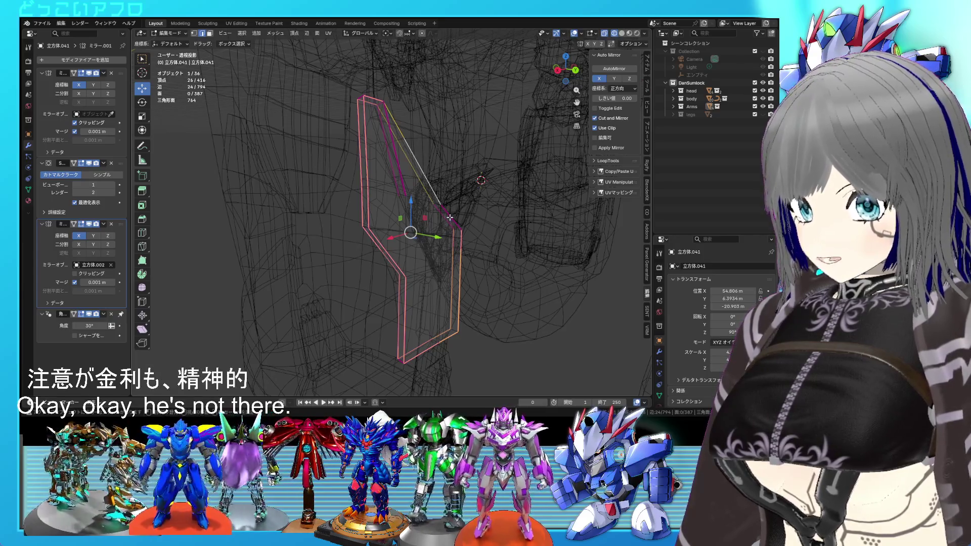
left_click(445, 221, "ctrl")
key("alt+z")
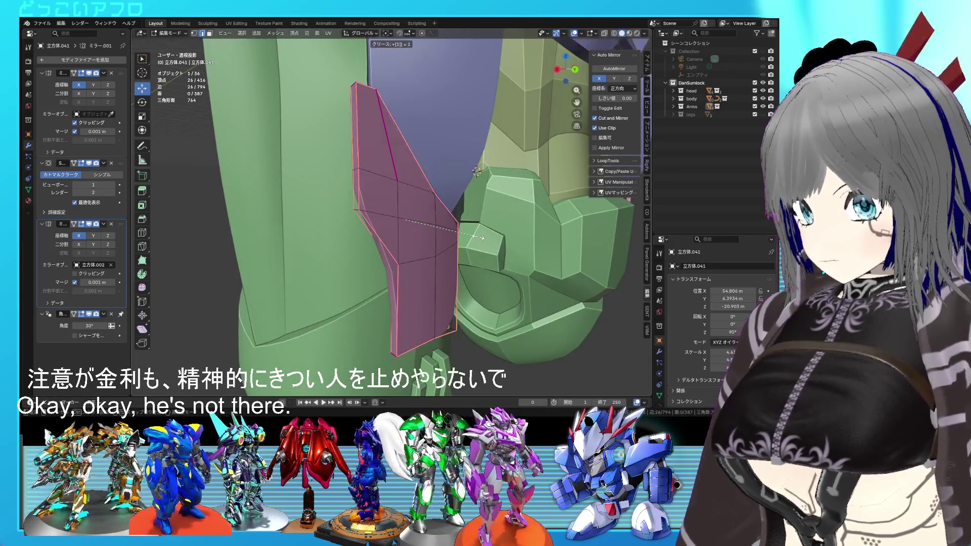
mouse_move(443, 231)
middle_mouse_down()
mouse_move(383, 231)
mouse_move(410, 221)
middle_mouse_up()
key("alt+h")
Step: Select the edge at the bottom of the V-neck and slide it into place
scroll(410, 221, "up", 3)
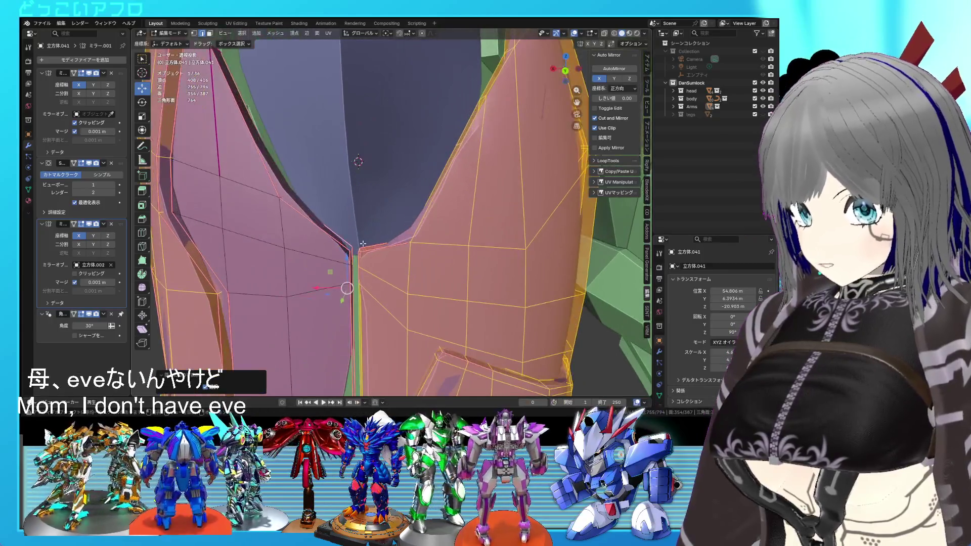
left_click(352, 248)
scroll(389, 230, "up", 2)
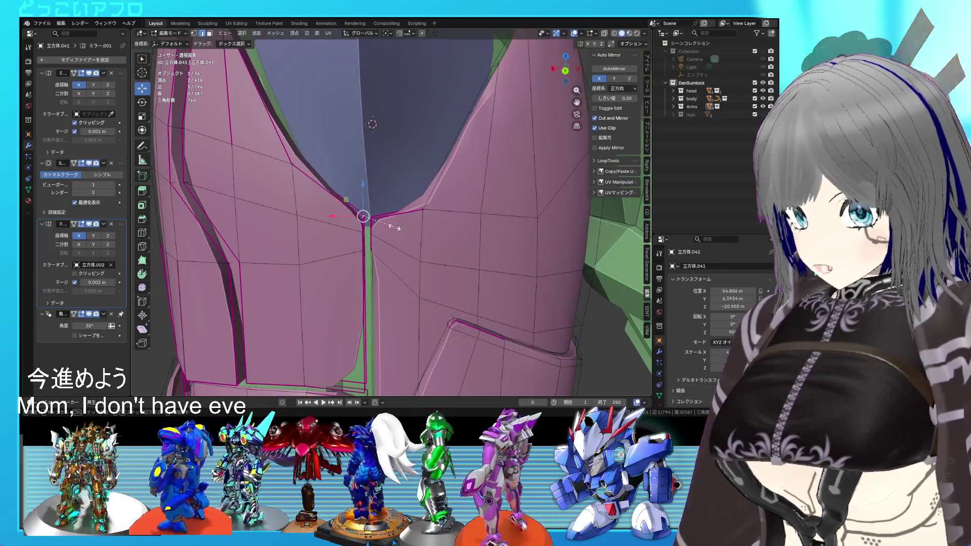
left_click(395, 227)
scroll(420, 224, "down", 3)
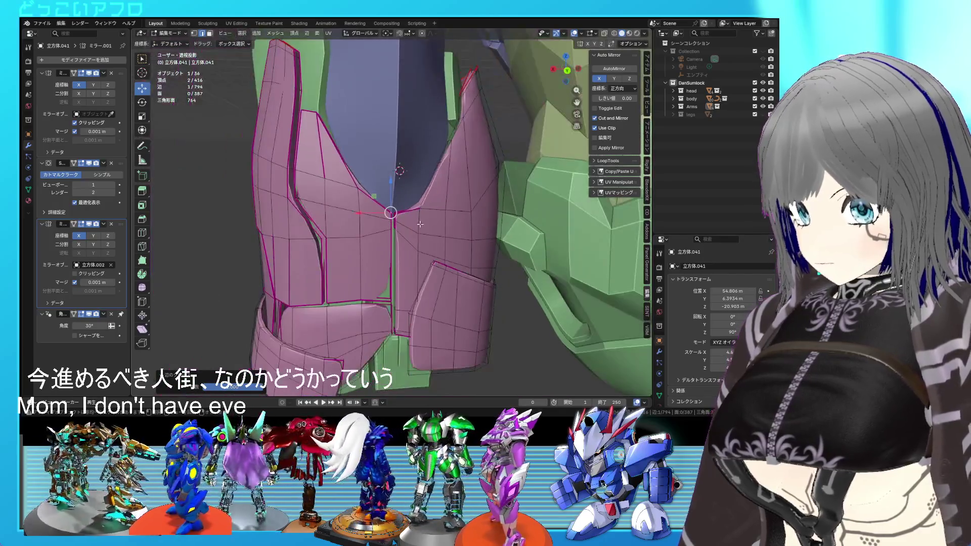
scroll(425, 233, "up", 5)
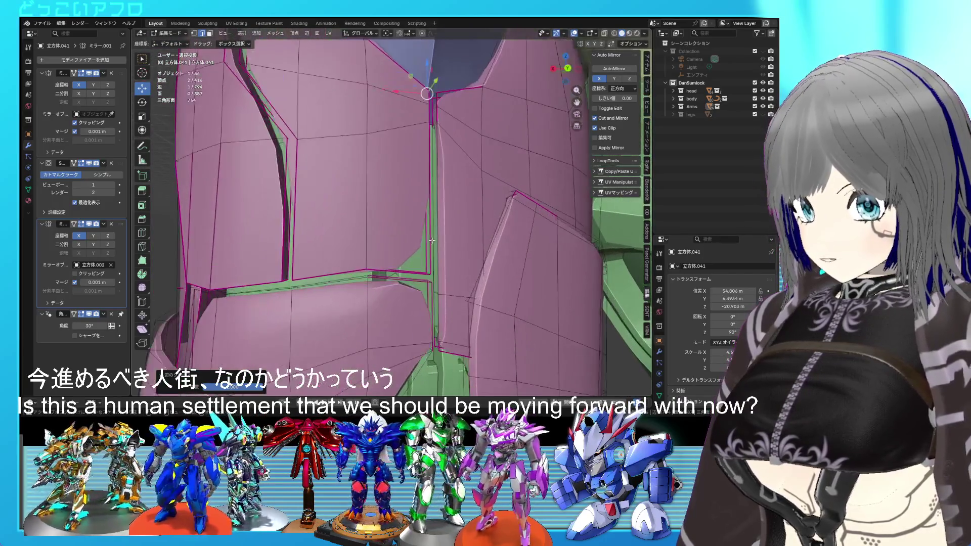
Step: Crease the slid V-neck edge at 1.000
key("shift+z")
key("shift+e")
type("1")
key("Return")
key("shift+z")
mouse_move(442, 287)
middle_mouse_down("shift")
mouse_move(461, 231)
mouse_move(497, 243)
mouse_move(460, 202)
mouse_move(439, 208)
middle_mouse_up("shift")
scroll(497, 243, "up", 4)
scroll(478, 237, "down", 4)
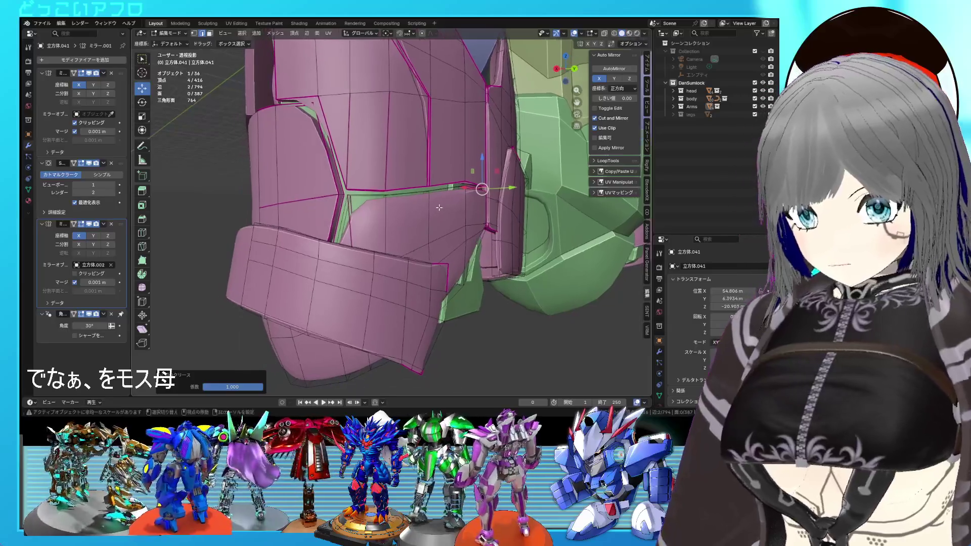
Step: Isolate the curved thigh band with L and Shift+H, then clear the selection
key("l")
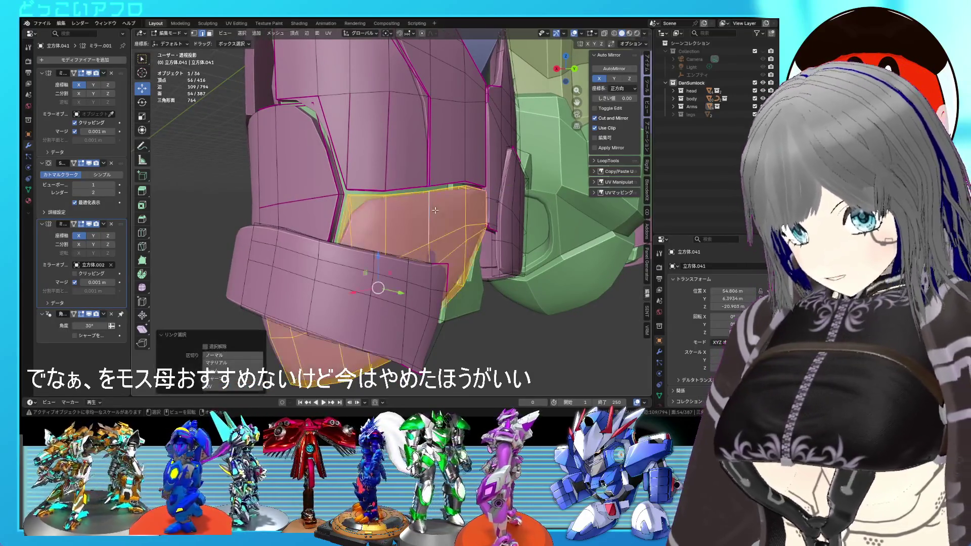
key("shift+h")
middle_click_drag(435, 211, 446, 229)
key("shift+z")
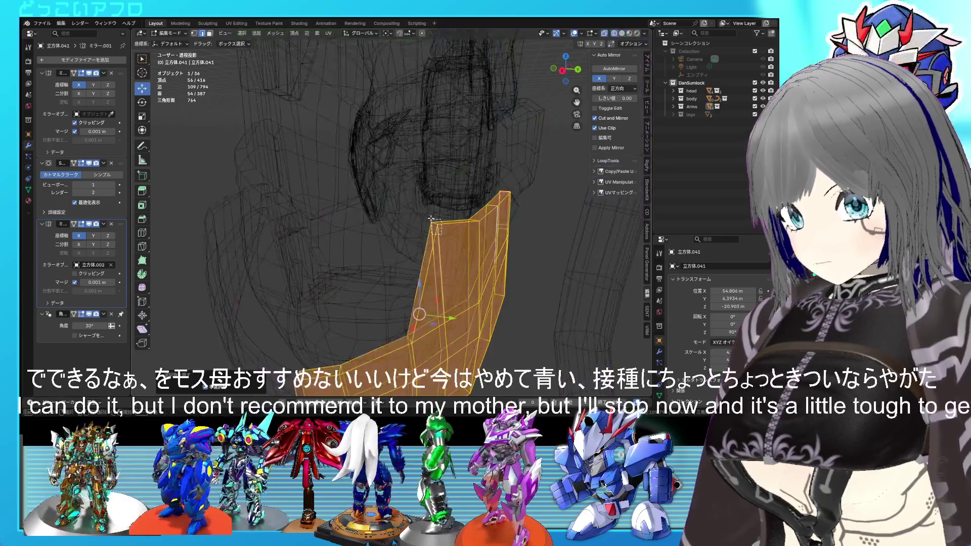
left_click(446, 229)
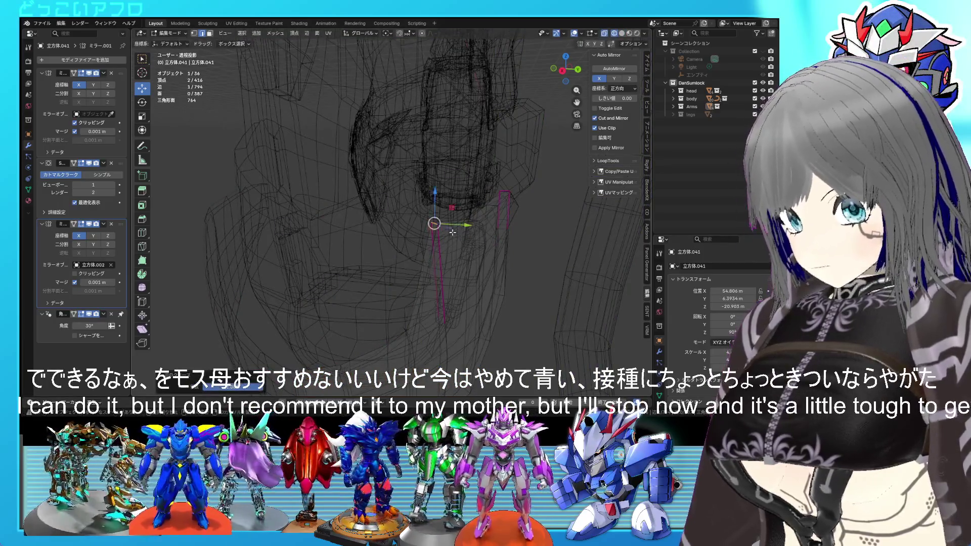
key("shift+z")
key("alt+a")
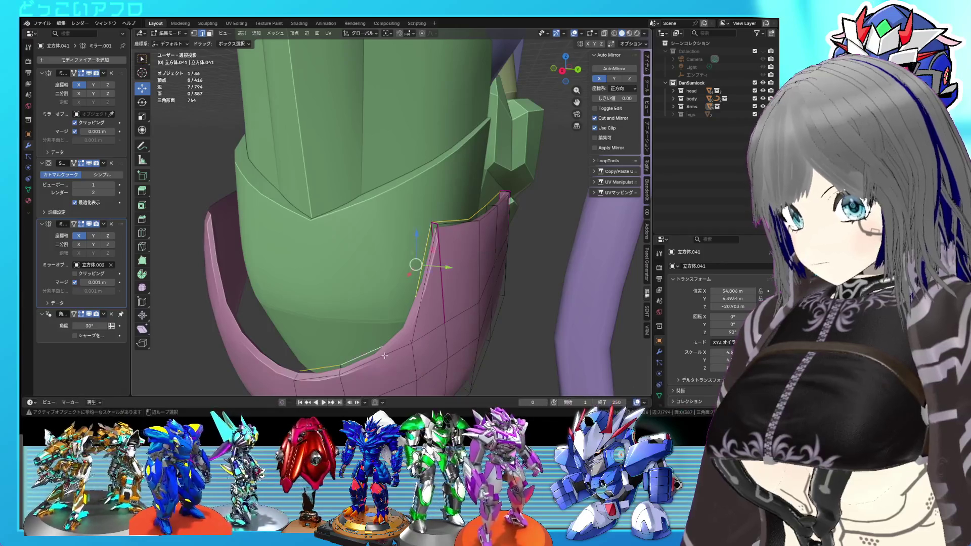
Step: Crease the band's two border edge loops at 1.000
left_click(416, 266, "alt")
mouse_move(489, 230)
middle_mouse_down()
mouse_move(408, 220)
mouse_move(369, 237)
mouse_move(349, 230)
mouse_move(449, 194)
middle_mouse_up()
left_click(349, 230, "alt+shift")
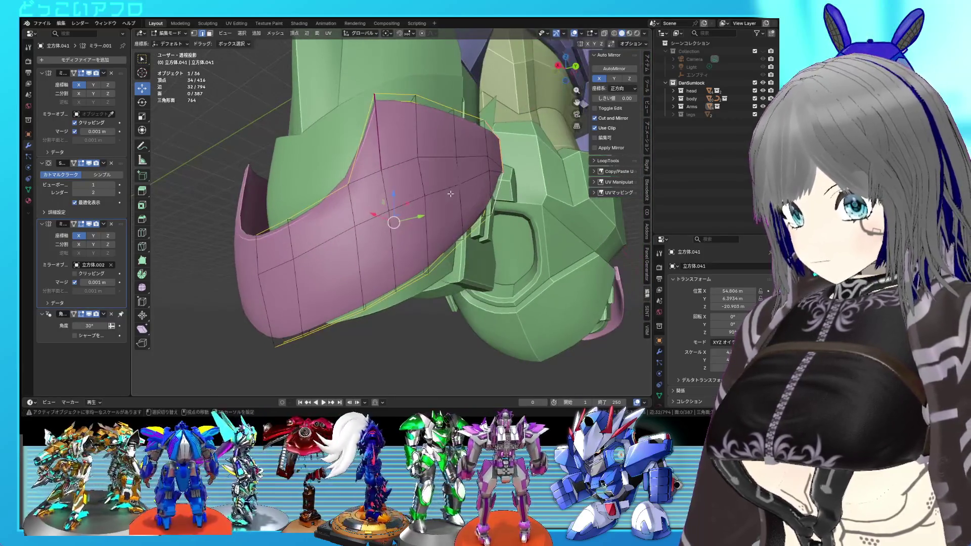
key("shift+e")
left_click(449, 193)
mouse_move(397, 217)
middle_mouse_down()
mouse_move(401, 243)
mouse_move(418, 226)
middle_mouse_up()
Step: Select one more band edge, then return to Object Mode
left_click(324, 255)
mouse_move(323, 255)
middle_mouse_down()
mouse_move(334, 281)
mouse_move(354, 258)
mouse_move(487, 242)
mouse_move(408, 230)
mouse_move(484, 238)
mouse_move(458, 198)
mouse_move(417, 180)
mouse_move(392, 195)
mouse_move(420, 198)
middle_mouse_up()
key("Tab")
scroll(487, 241, "down", 3)
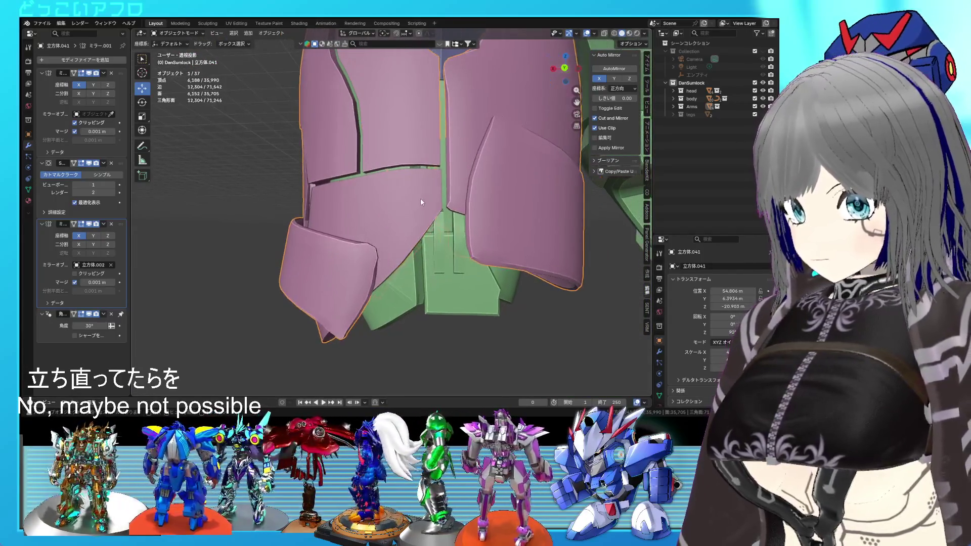
Step: Isolate the front pink band plate in Edit Mode, hide the other plates, and save
scroll(427, 225, "up", 2)
left_click(388, 256)
key("slash")
key("Tab")
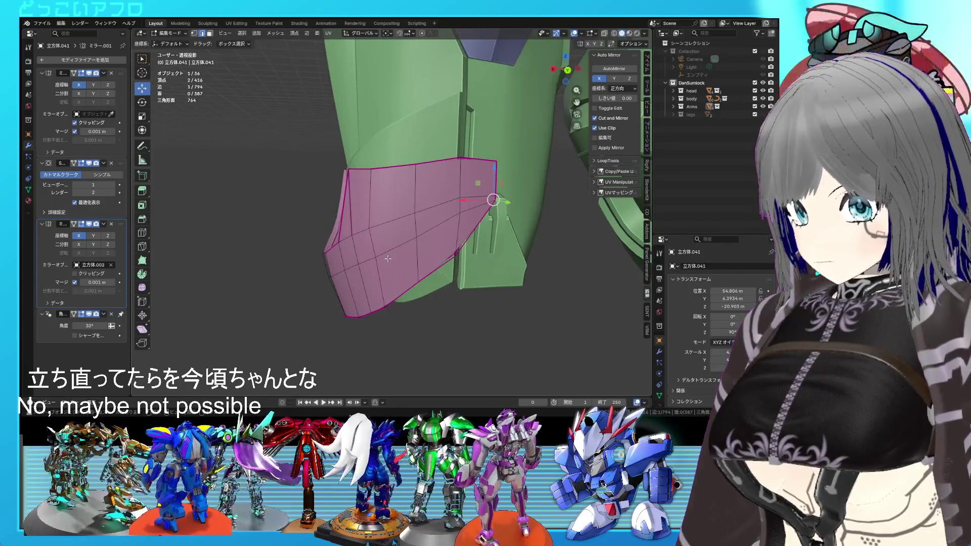
key("alt+h")
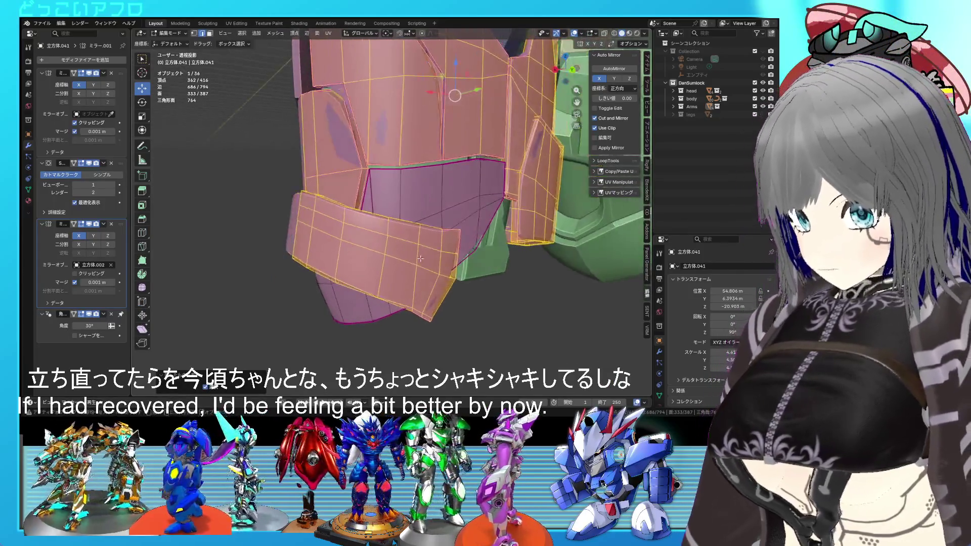
key("alt+a")
key("l")
key("shift+h")
mouse_move(410, 252)
middle_mouse_down()
mouse_move(425, 251)
mouse_move(393, 250)
middle_mouse_up()
key("alt+a")
key("ctrl+s")
Step: Crease three edge loops of the front band plate at 1.000
left_click(425, 251, "alt")
left_click(391, 254, "alt+shift")
scroll(392, 253, "up", 3)
left_click(393, 250, "alt+shift")
key("shift+e")
key("1")
key("Return")
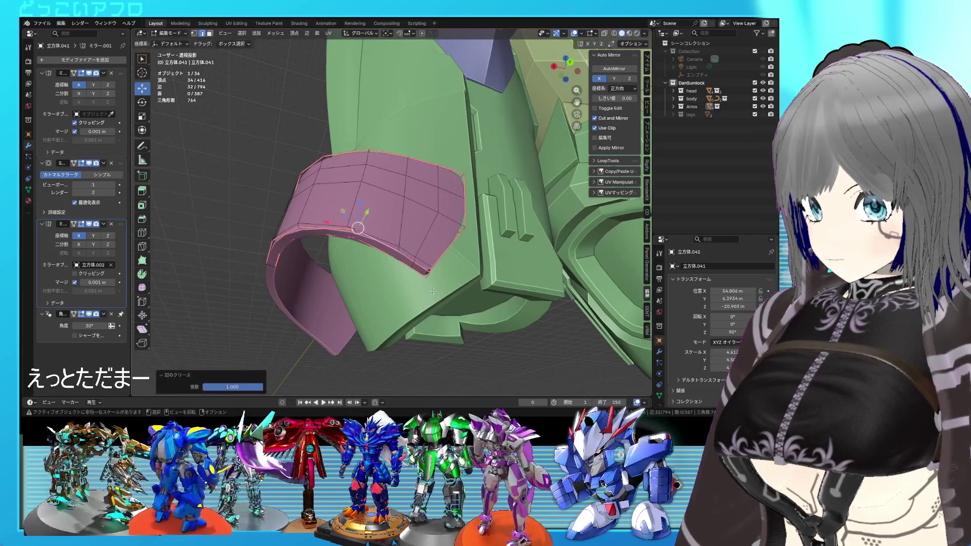
Step: Crease one edge at the band's lower tip at 1.000, then return to Object Mode
left_click(429, 277)
middle_click_drag(429, 277, 377, 267)
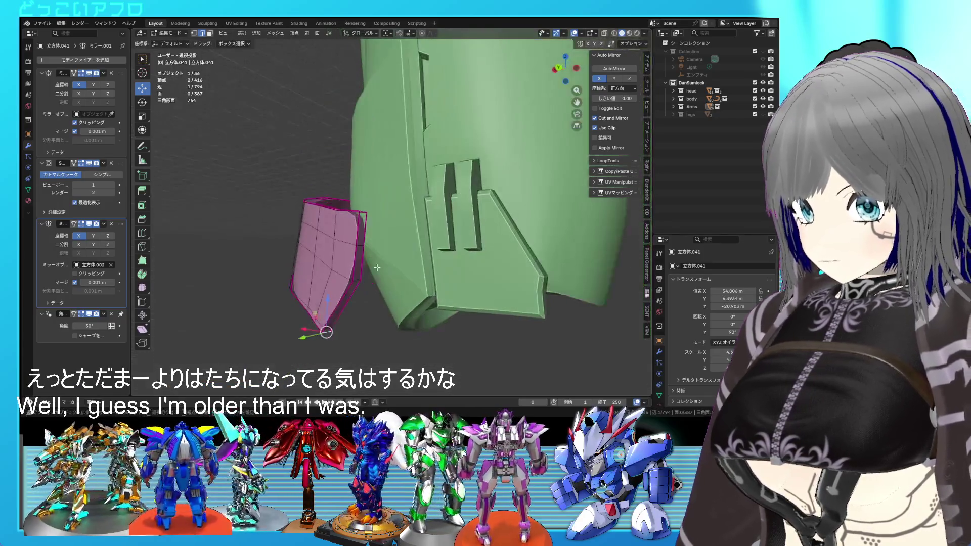
mouse_move(364, 213)
middle_mouse_down()
mouse_move(385, 247)
mouse_move(377, 265)
middle_mouse_up()
left_click(375, 266, "shift")
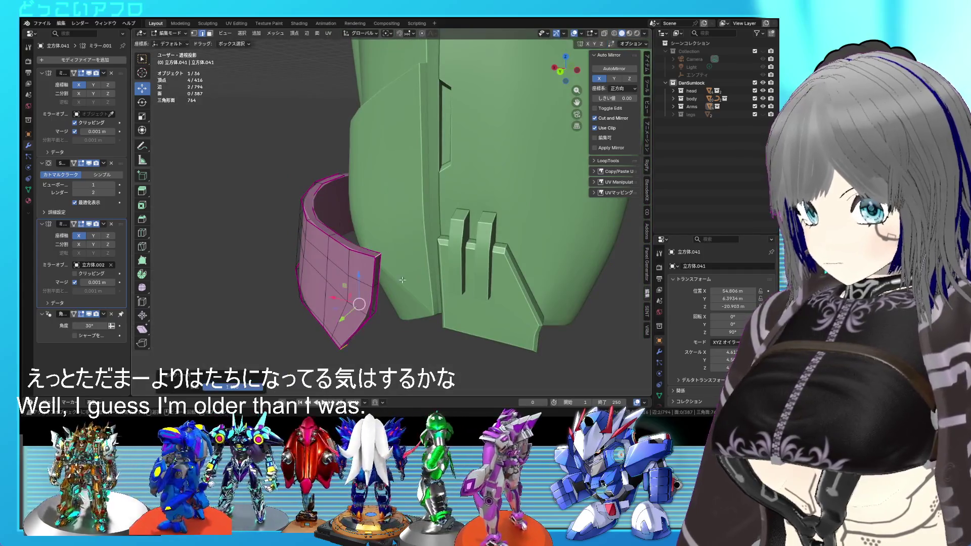
left_click(368, 320)
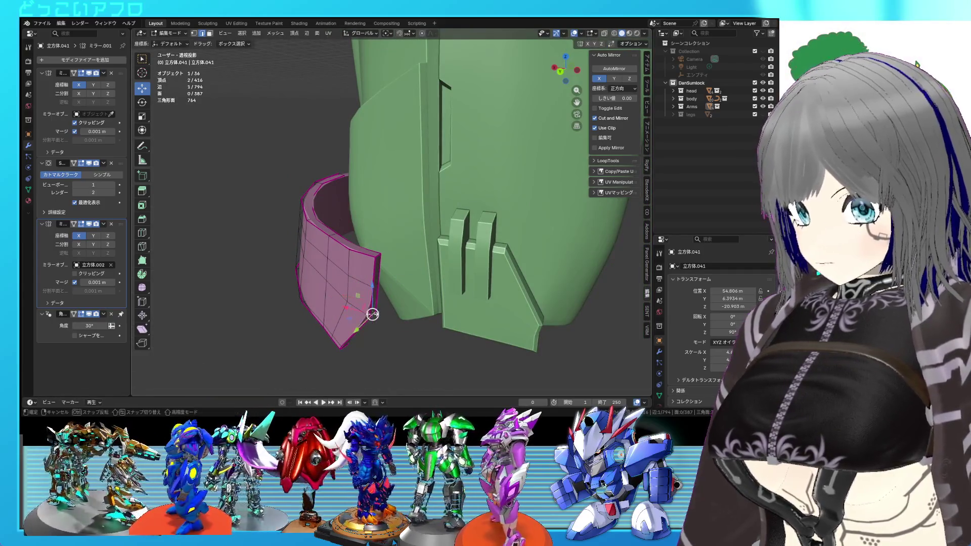
key("shift+e")
type("1")
left_click(373, 314)
key("KP_Divide")
key("Tab")
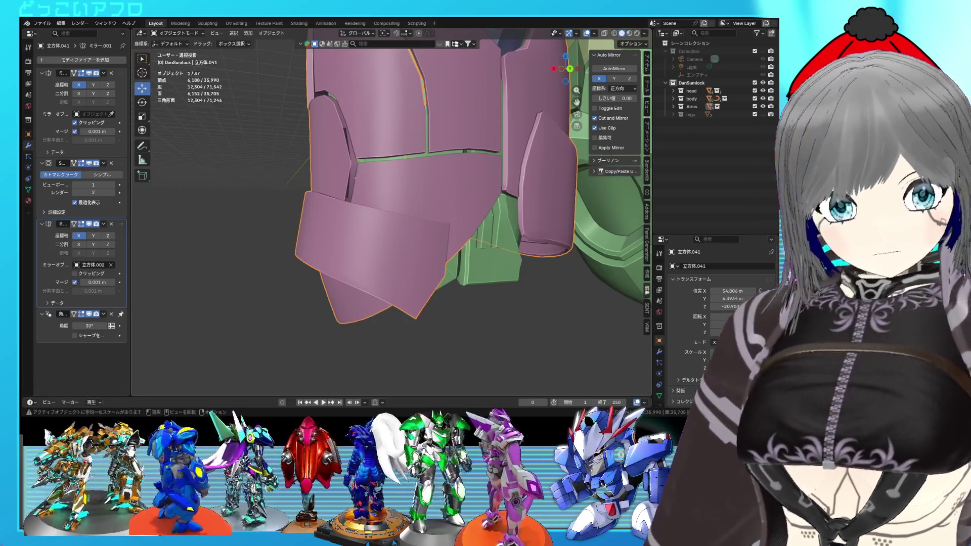
mouse_move(511, 192)
middle_mouse_down()
mouse_move(542, 172)
mouse_move(465, 160)
mouse_move(452, 154)
mouse_move(479, 140)
mouse_move(463, 142)
middle_mouse_up()
Step: Move the thigh band's lower corner by about 0.058, -0.035, -0.054 m and save 25.blend
key("Tab")
scroll(444, 159, "up", 3)
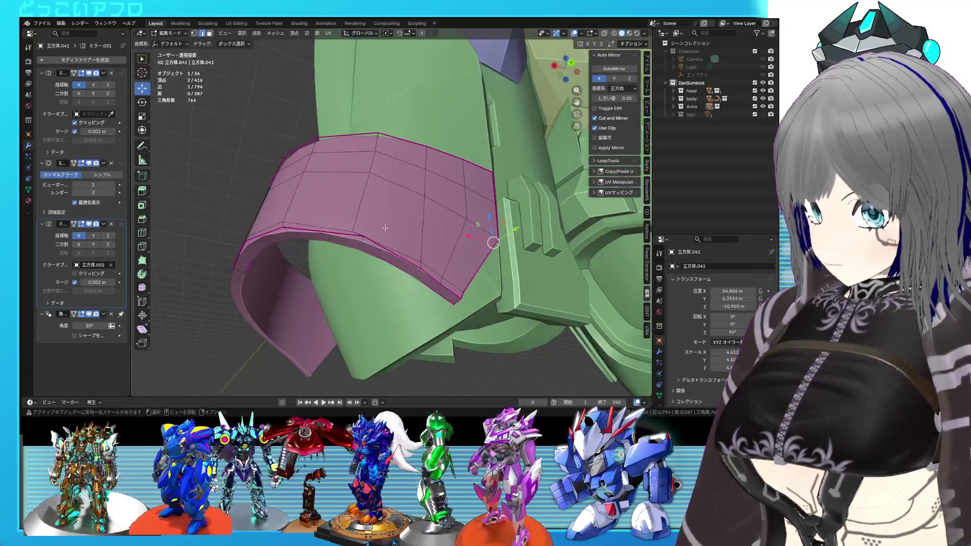
middle_click_drag(364, 243, 376, 236)
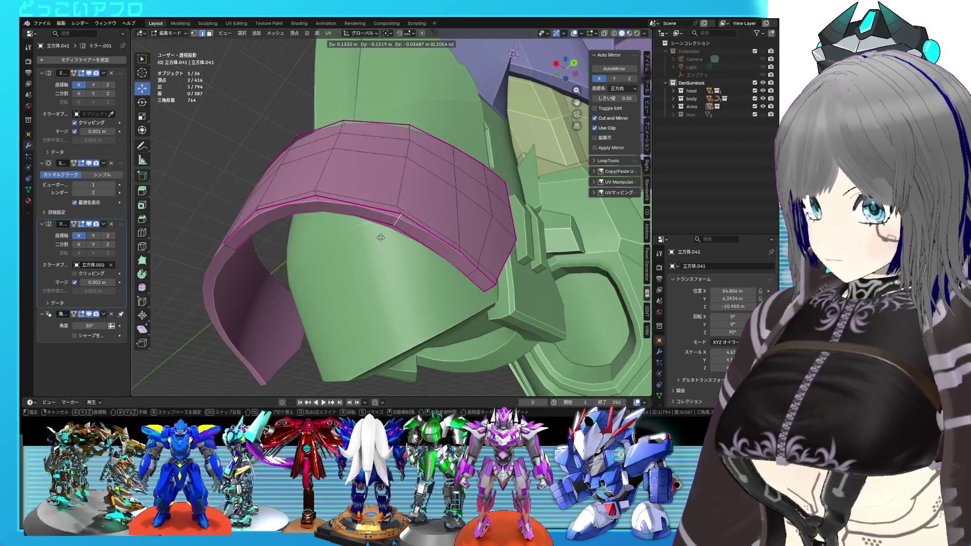
key("g")
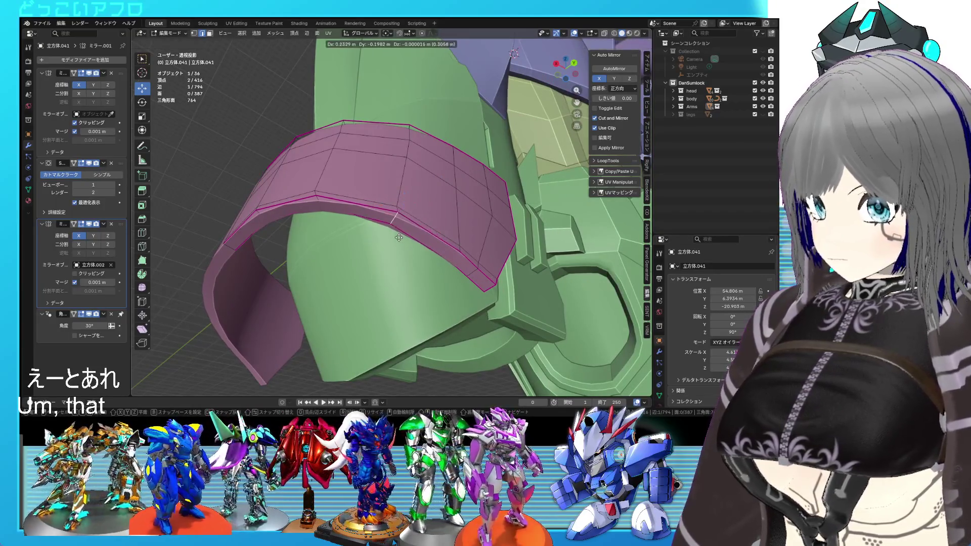
left_click(397, 237)
middle_click_drag(403, 281, 376, 250)
key("g")
left_click(375, 247)
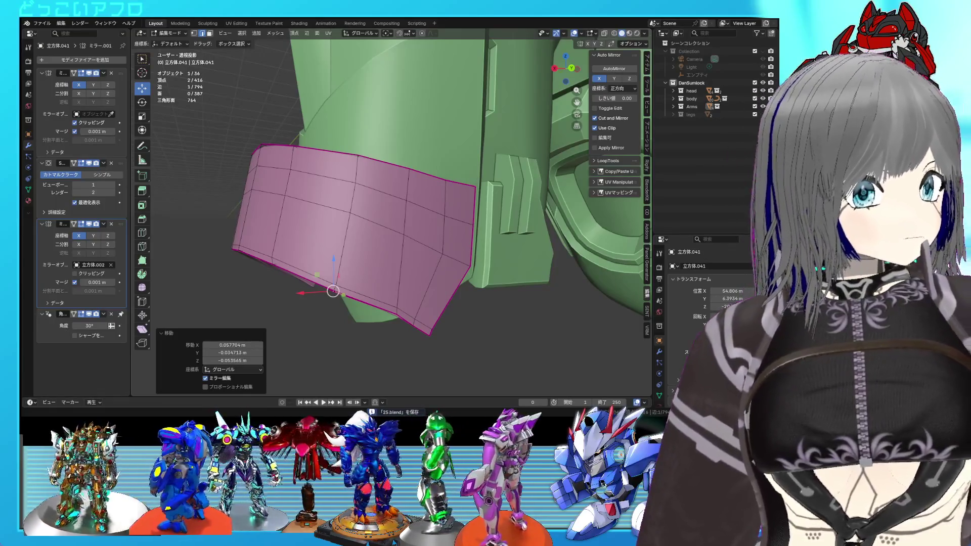
mouse_move(420, 238)
middle_mouse_down()
mouse_move(449, 243)
mouse_move(451, 221)
mouse_move(426, 218)
mouse_move(447, 203)
mouse_move(501, 223)
mouse_move(575, 214)
mouse_move(406, 213)
mouse_move(442, 210)
mouse_move(390, 204)
mouse_move(380, 164)
mouse_move(468, 145)
mouse_move(418, 166)
mouse_move(399, 191)
middle_mouse_up()
key("ctrl+s")
key("Tab")
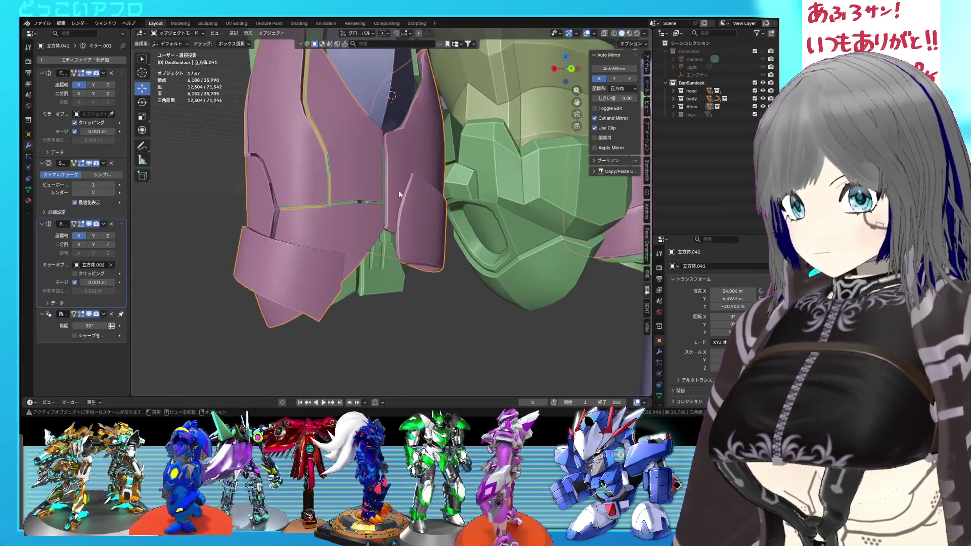
Step: Crease the selected edge loops on the narrow side plate at 1.000
key("Tab")
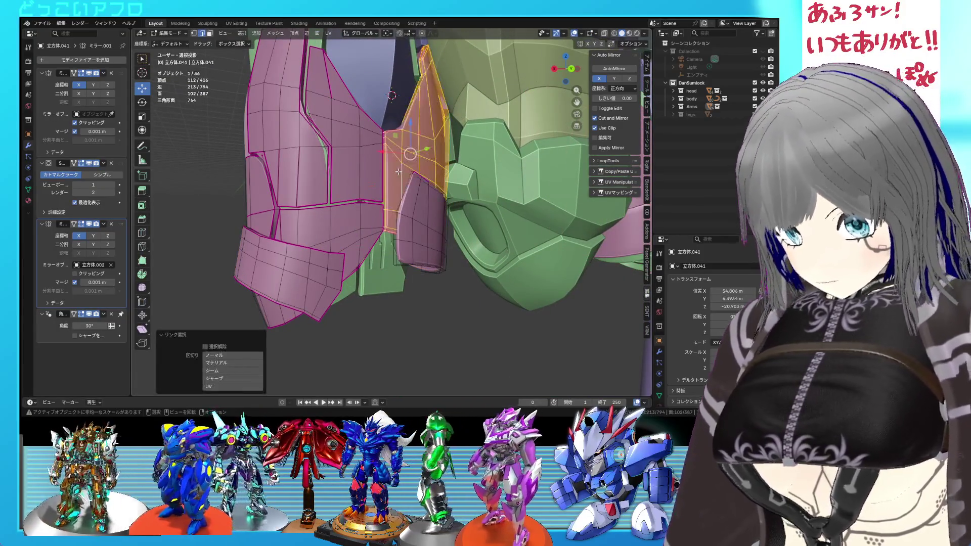
scroll(398, 172, "up", 5)
key("alt+a")
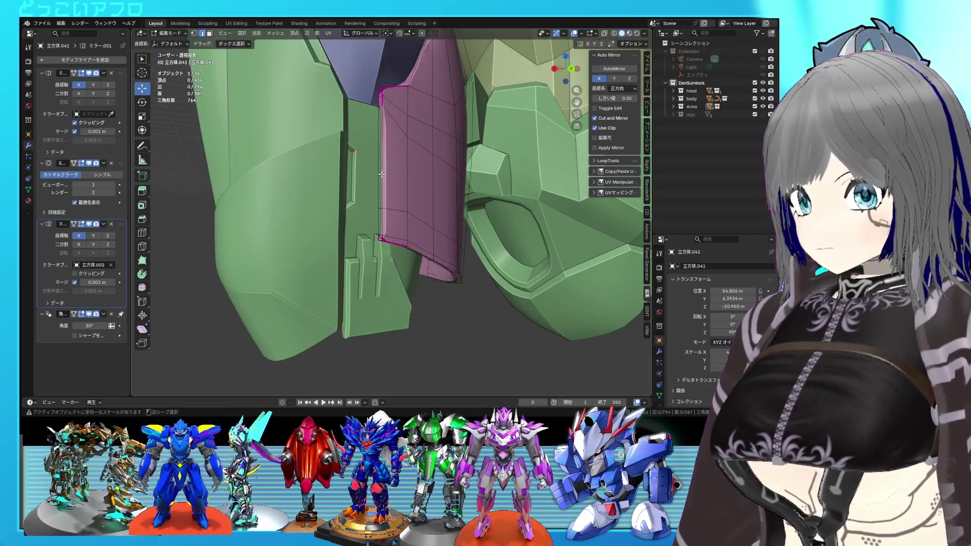
left_click(372, 176, "alt+shift")
middle_click_drag(372, 176, 437, 202)
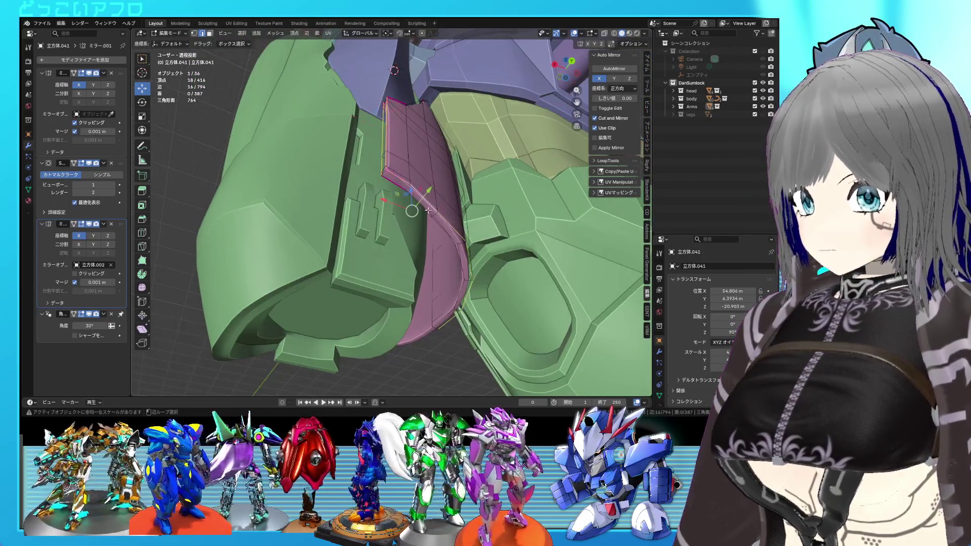
mouse_move(476, 237)
middle_mouse_down()
mouse_move(432, 264)
mouse_move(428, 226)
middle_mouse_up()
key("shift+e")
key("1")
key("Return")
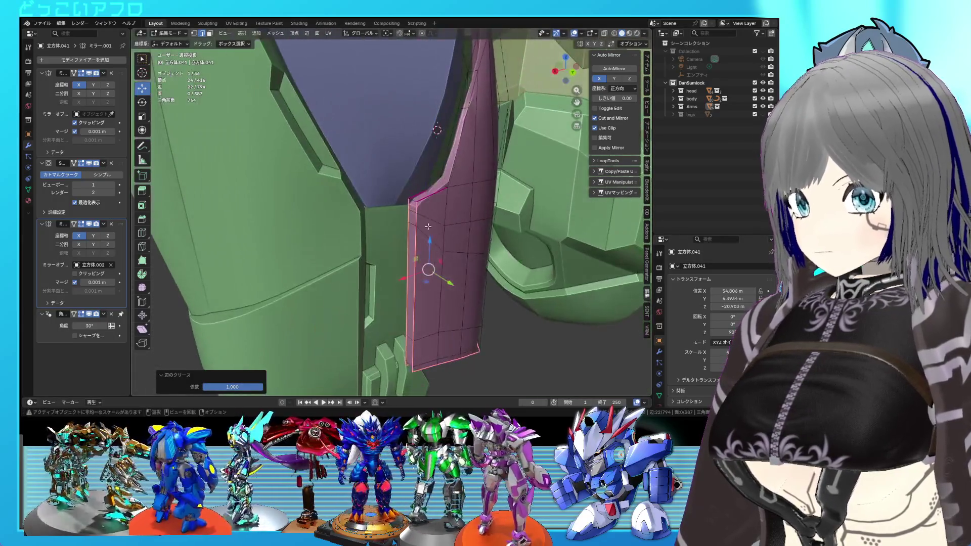
Step: Select the side plate's rim edges and give them a full 1.000 crease
left_click(413, 200)
left_click(452, 176, "alt")
left_click(444, 164, "shift")
key("KP_Decimal")
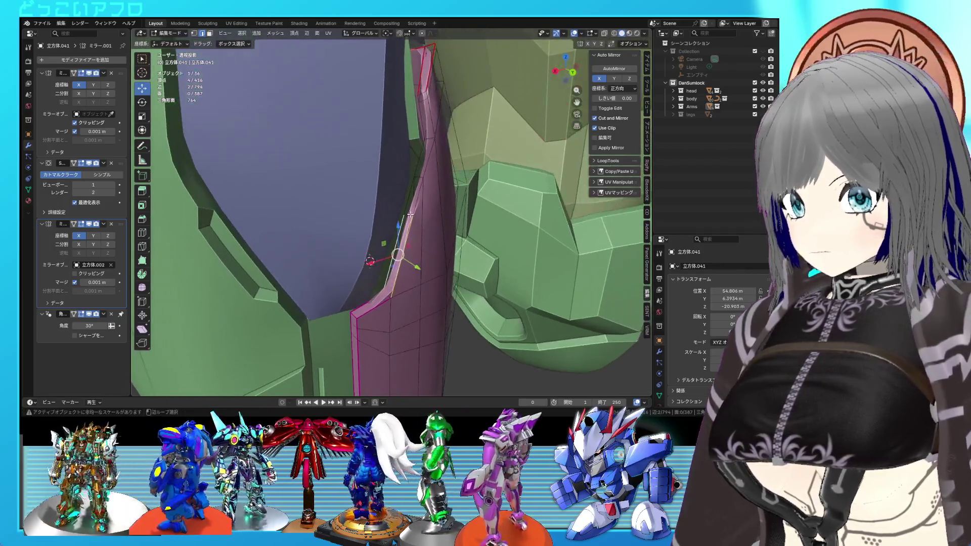
left_click(413, 192, "alt+shift")
left_click(412, 197, "alt")
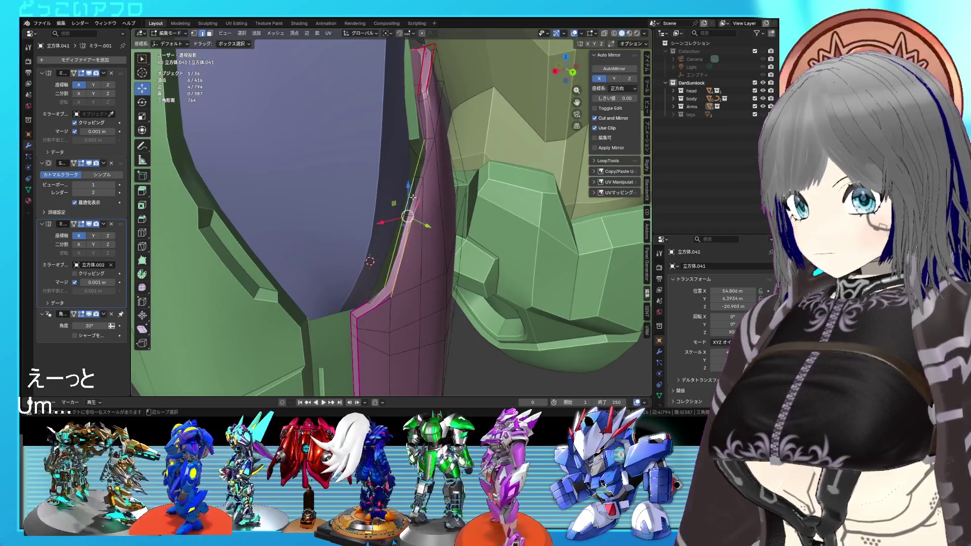
left_click(424, 124, "shift")
middle_click_drag(424, 124, 384, 159)
key("shift+e")
type("1")
key("Return")
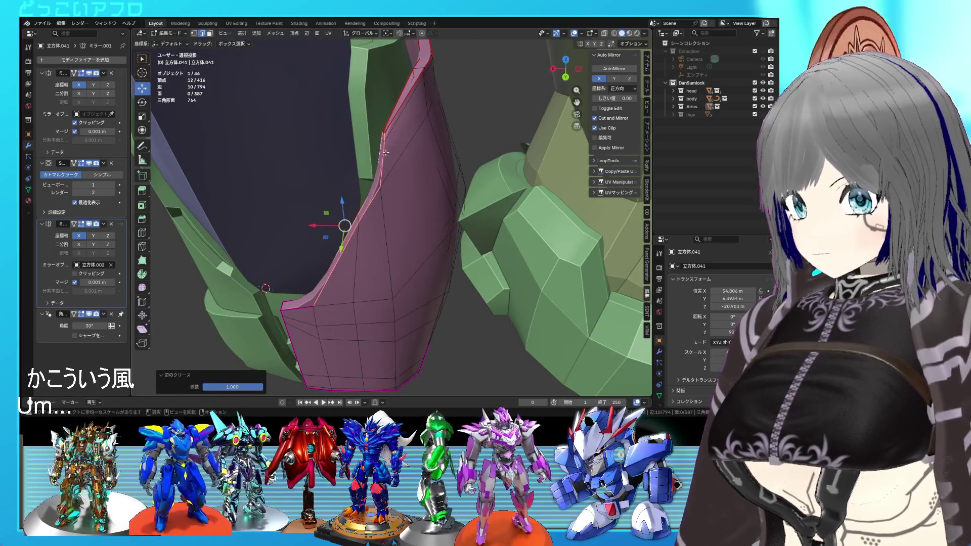
Step: Preview the crease in Object Mode, then fully crease a single edge near the top
key("Tab")
middle_click_drag(399, 153, 401, 129)
key("Tab")
scroll(397, 162, "up", 3)
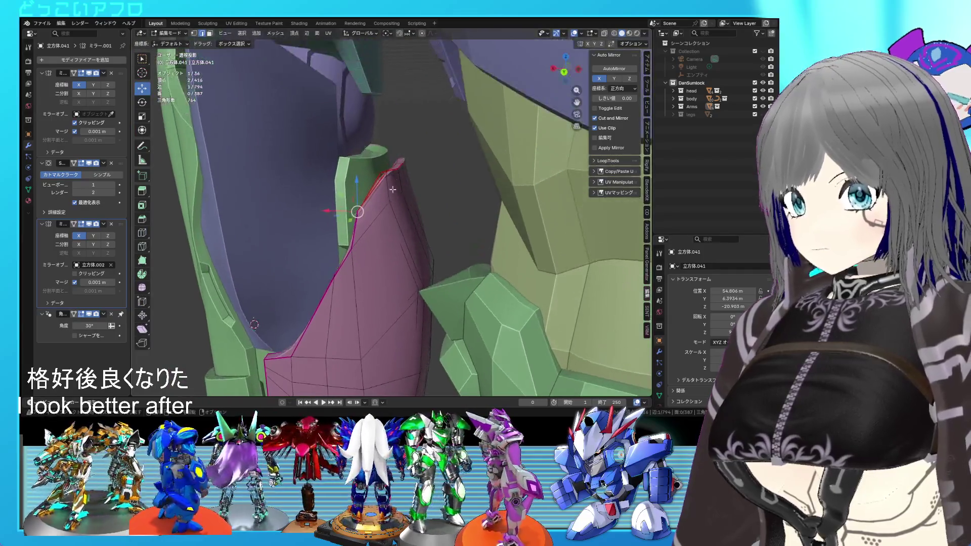
left_click(395, 177)
key("shift+e")
key("Return")
middle_click_drag(381, 196, 381, 177)
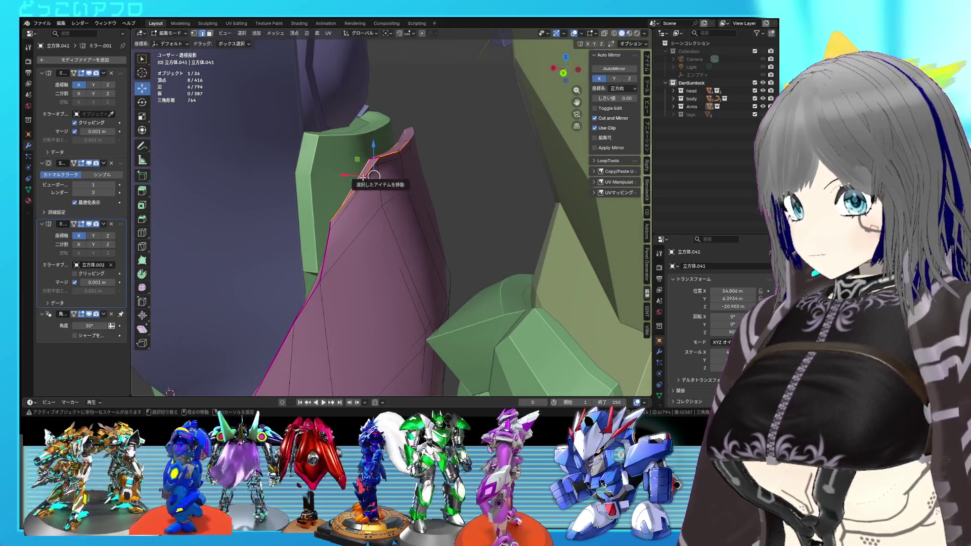
mouse_move(360, 178)
middle_mouse_down()
mouse_move(414, 182)
mouse_move(396, 196)
middle_mouse_up()
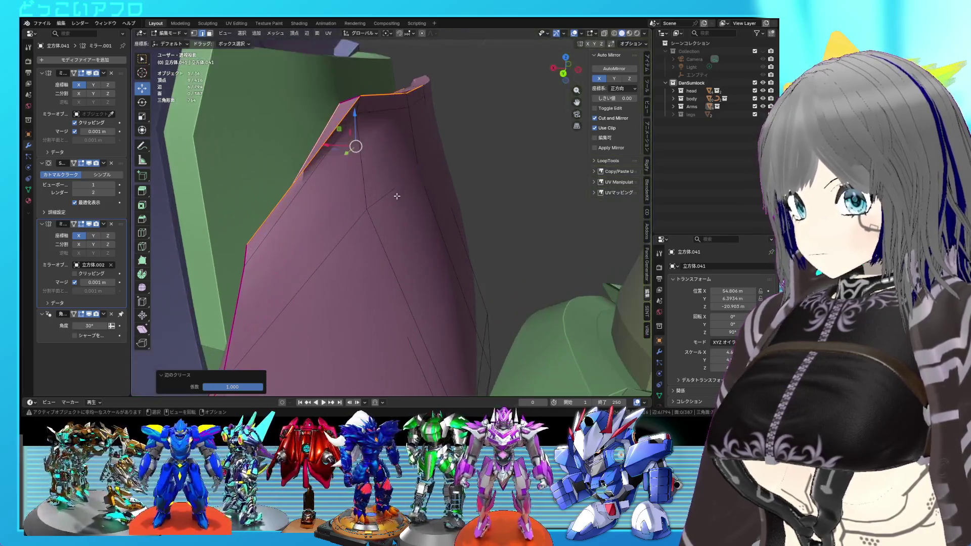
Step: Crease the edge at the plate's top corner at 1.000
left_click(406, 192)
middle_click_drag(392, 130, 411, 129)
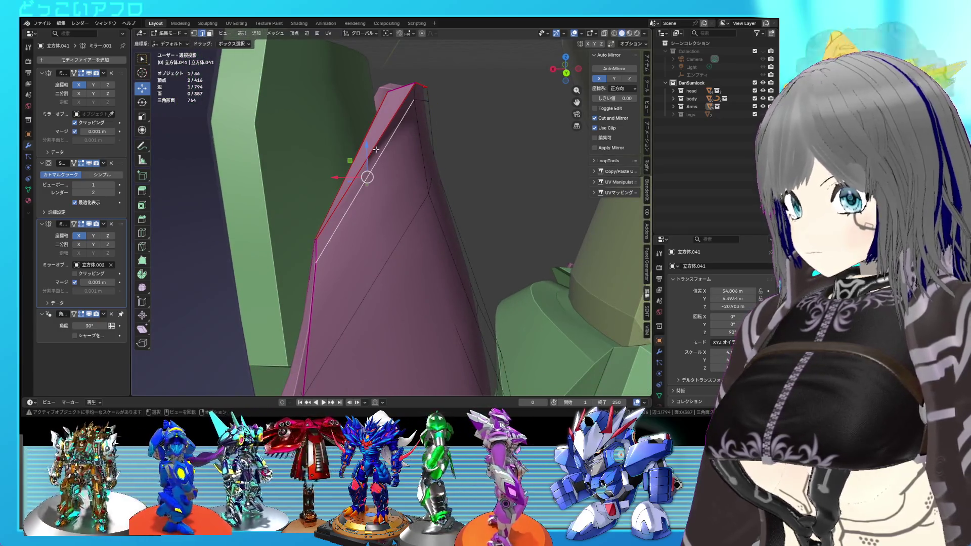
key("shift+e")
key("1")
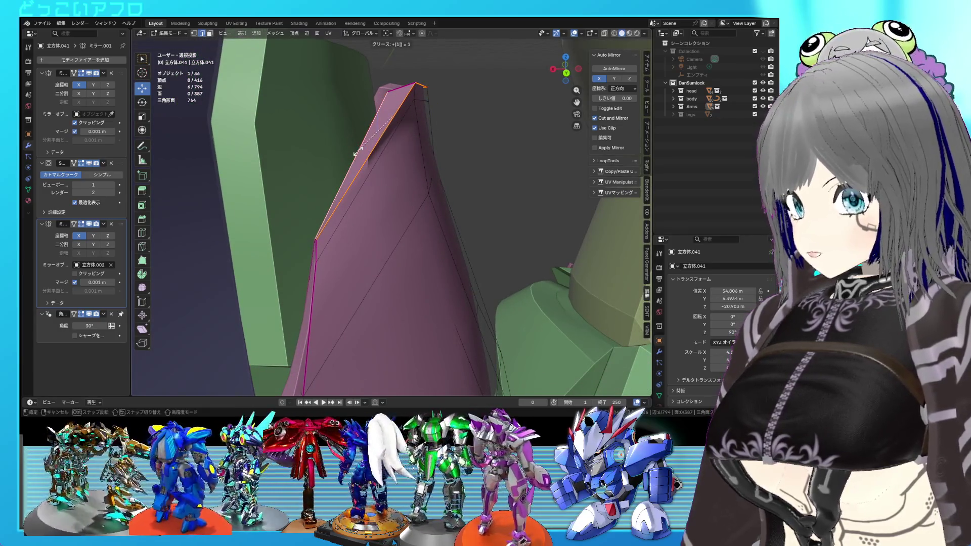
key("Return")
middle_click_drag(388, 164, 378, 170)
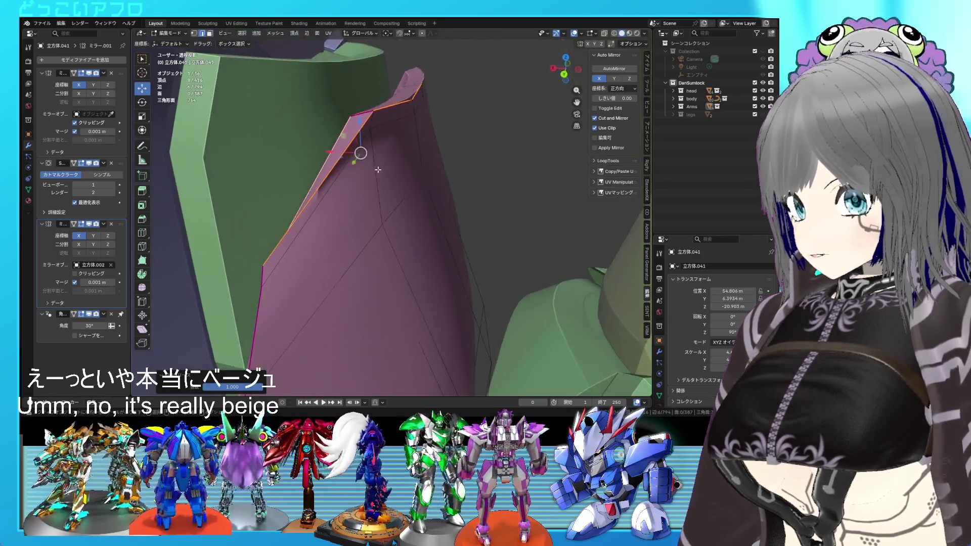
Step: Select the whole linked plate and clear its seams
left_click(376, 148)
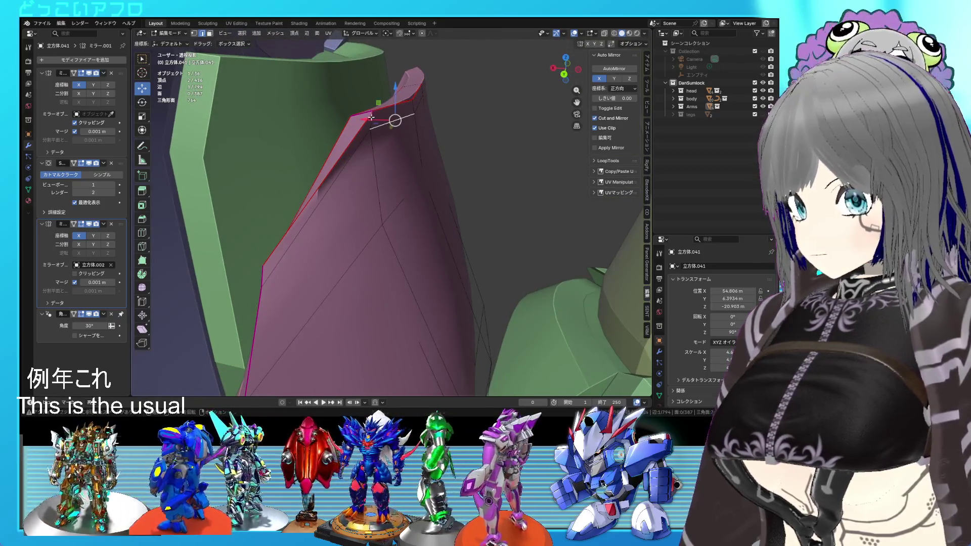
key("g")
left_click(397, 147)
key("ctrl+z")
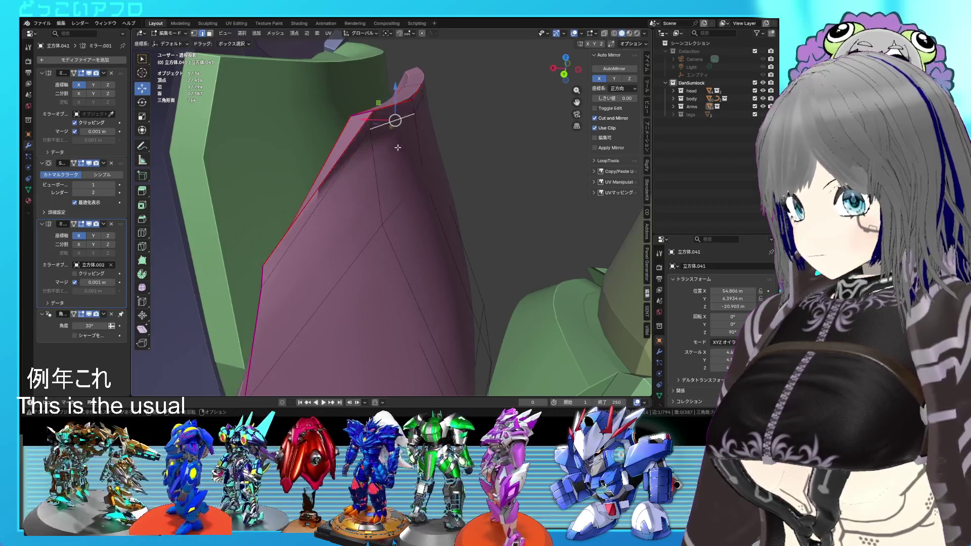
key("ctrl+l")
middle_click_drag(398, 148, 374, 213)
right_click(374, 213)
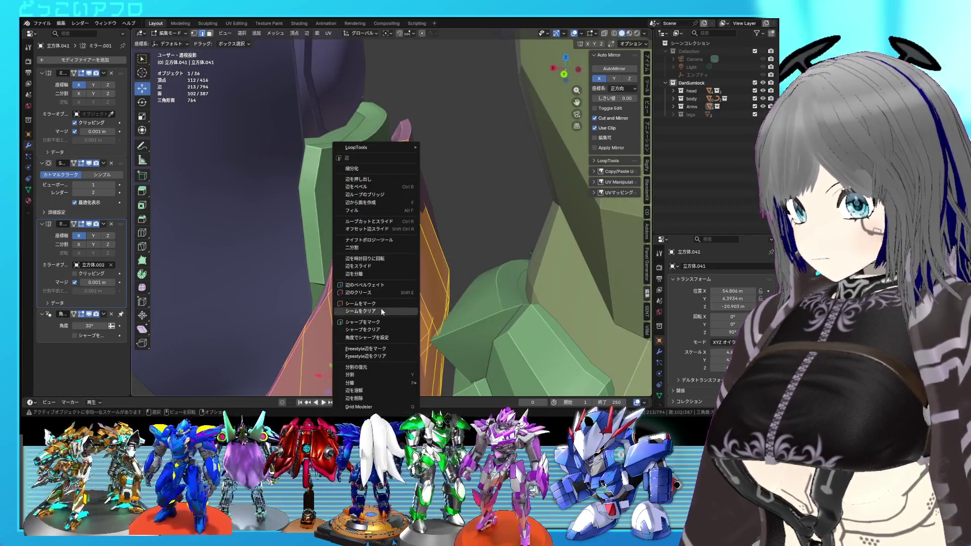
left_click(380, 308)
Step: Dissolve a stray edge on the strip and save the file
key("shift+z")
left_click(440, 246)
mouse_move(440, 246)
middle_mouse_down()
mouse_move(481, 192)
mouse_move(427, 188)
middle_mouse_up()
key("shift+z")
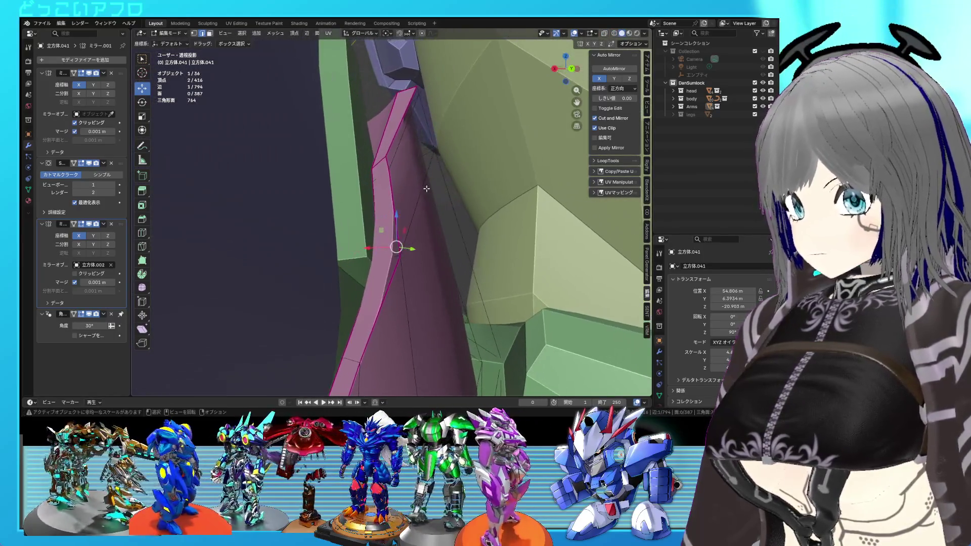
middle_click_drag(399, 145, 366, 162)
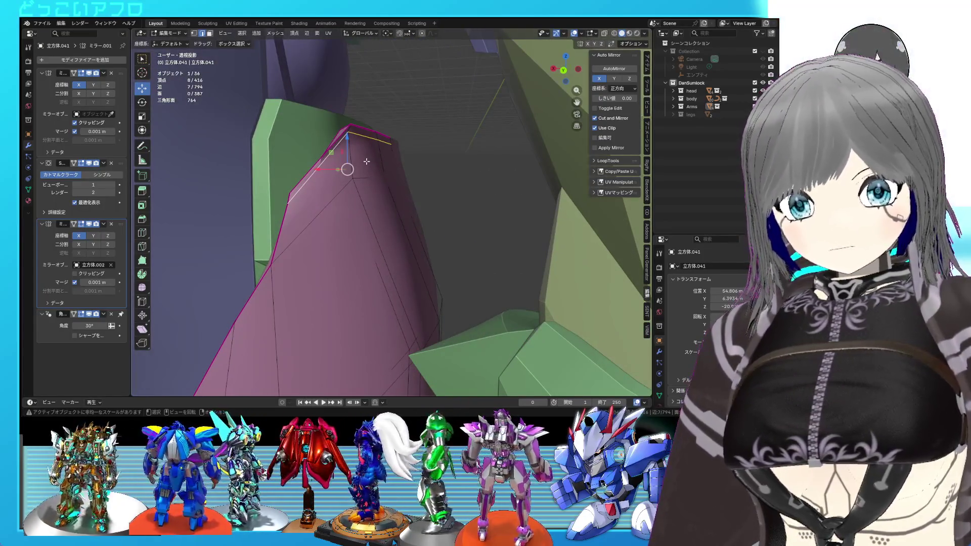
key("x")
left_click(361, 162)
mouse_move(361, 162)
middle_mouse_down()
mouse_move(389, 189)
mouse_move(386, 217)
mouse_move(424, 196)
mouse_move(403, 208)
mouse_move(378, 195)
mouse_move(386, 193)
middle_mouse_up()
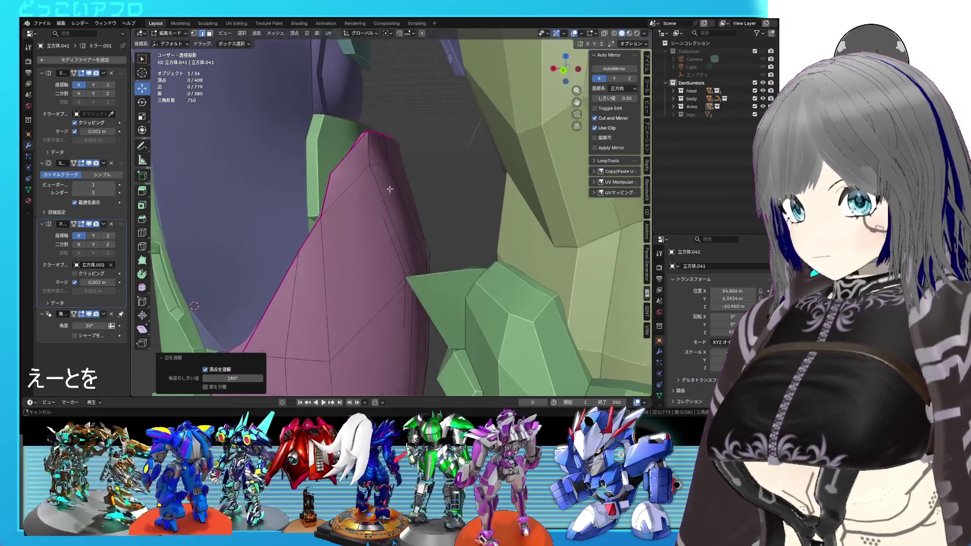
key("ctrl+s")
scroll(407, 237, "down", 2)
key("shift+z")
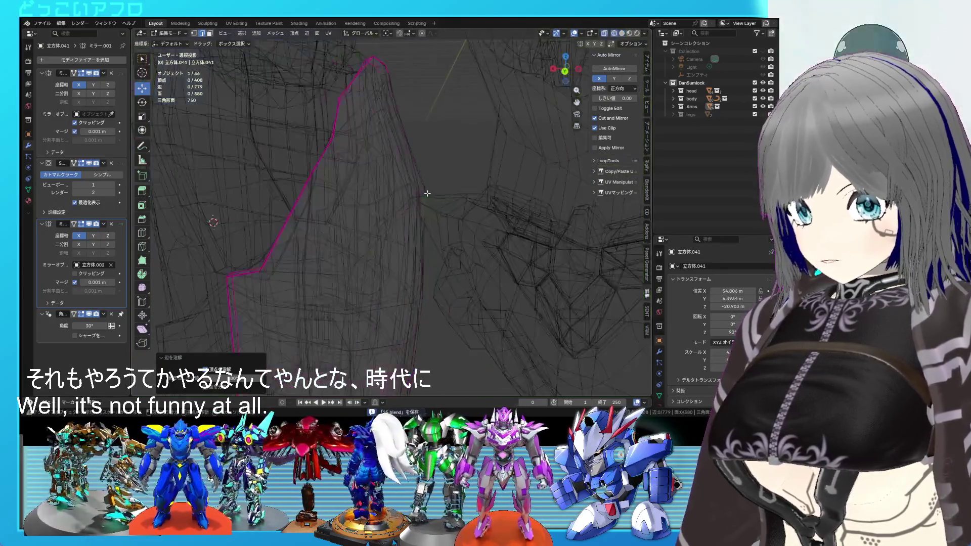
scroll(479, 206, "down", 3)
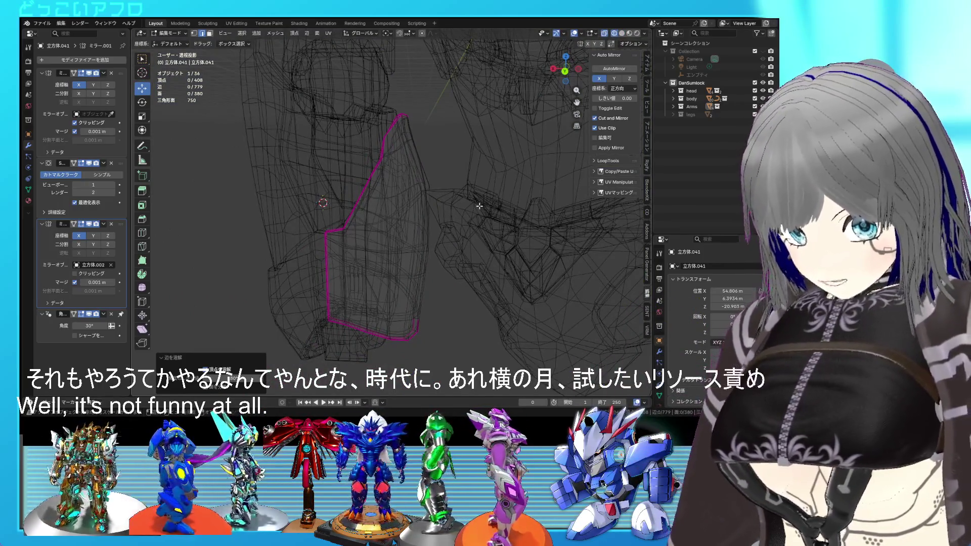
Step: Select the linked armor plates and frame them in solid view
key("l")
key("KP_Decimal")
key("shift+z")
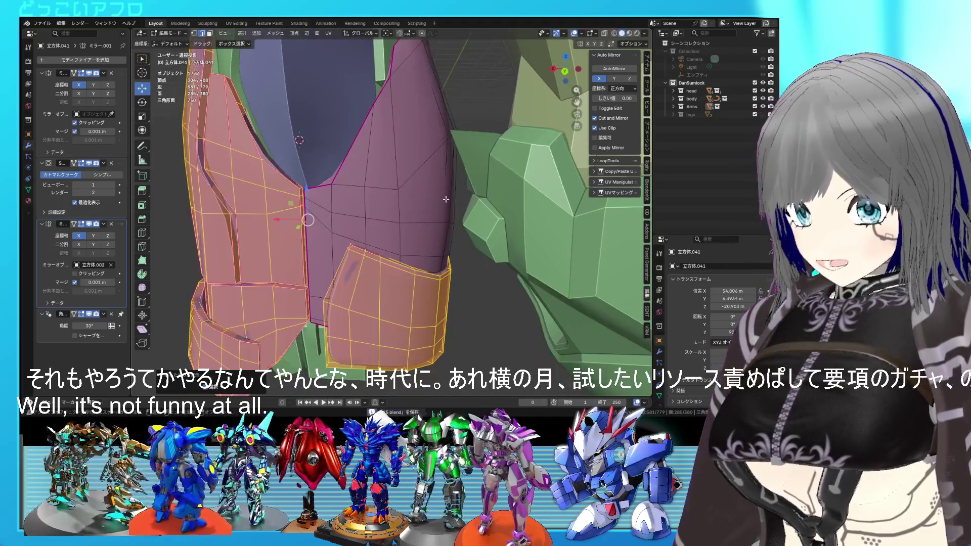
key("Tab")
mouse_move(445, 198)
middle_mouse_down()
mouse_move(435, 158)
mouse_move(459, 178)
mouse_move(442, 214)
mouse_move(472, 130)
mouse_move(491, 156)
mouse_move(383, 200)
middle_mouse_up()
key("Tab")
Step: Select border edges along the curved strip and preview it in Object Mode
left_click(442, 214)
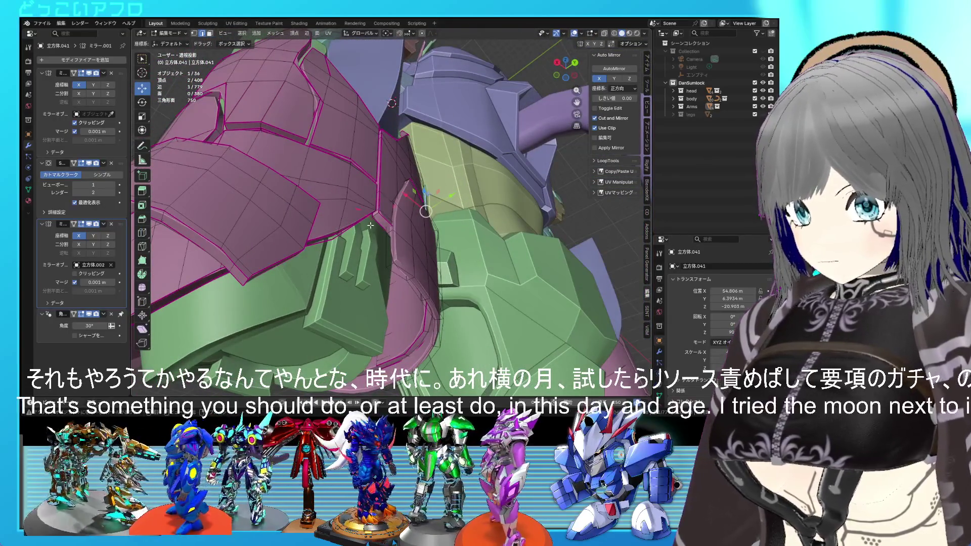
key("l")
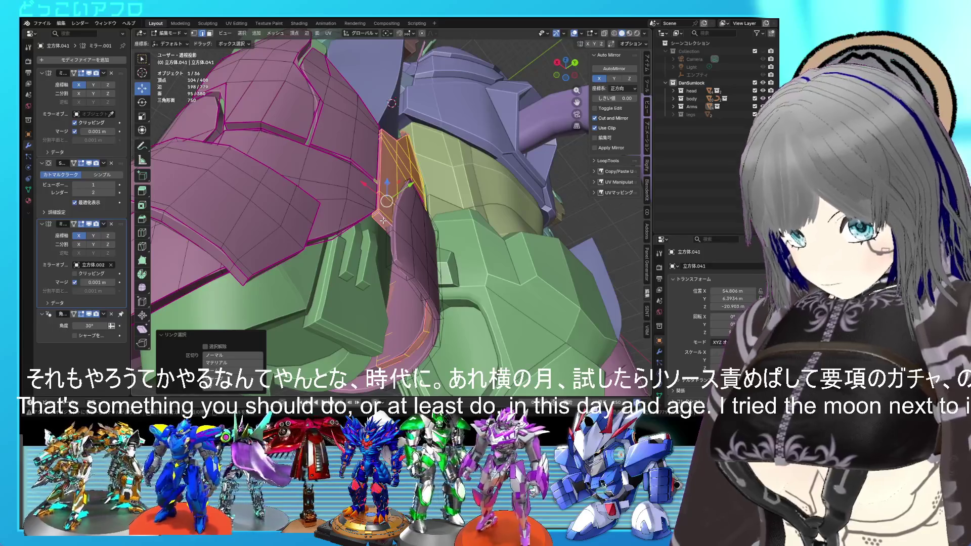
scroll(383, 220, "up", 2)
left_click(363, 223)
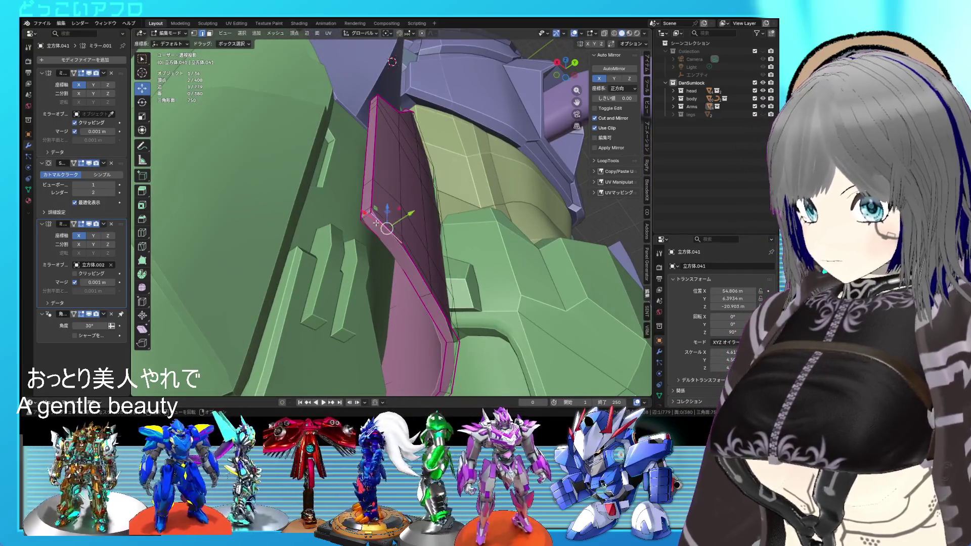
left_click(366, 227, "ctrl")
mouse_move(366, 226)
middle_mouse_down()
mouse_move(401, 188)
mouse_move(393, 205)
middle_mouse_up()
key("Tab")
scroll(398, 202, "down", 2)
key("Tab")
scroll(393, 205, "up", 2)
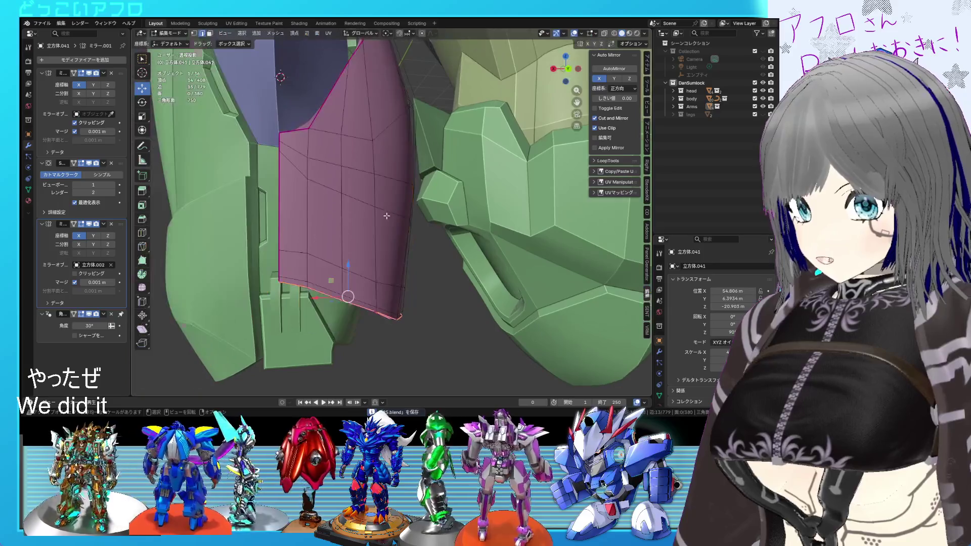
Step: Reveal all parts, isolate the small lower plate, and select its border edges
key("alt+h")
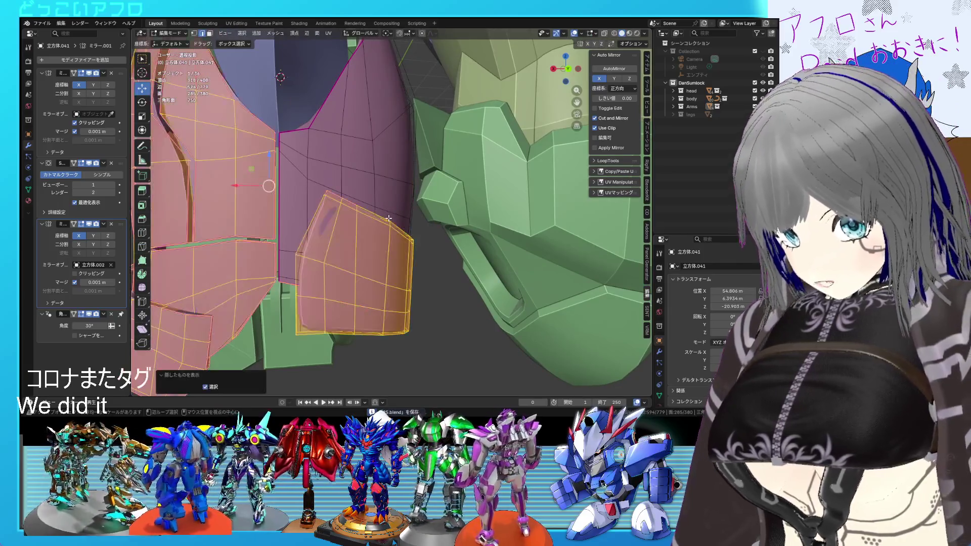
left_click(369, 251)
key("ctrl+l")
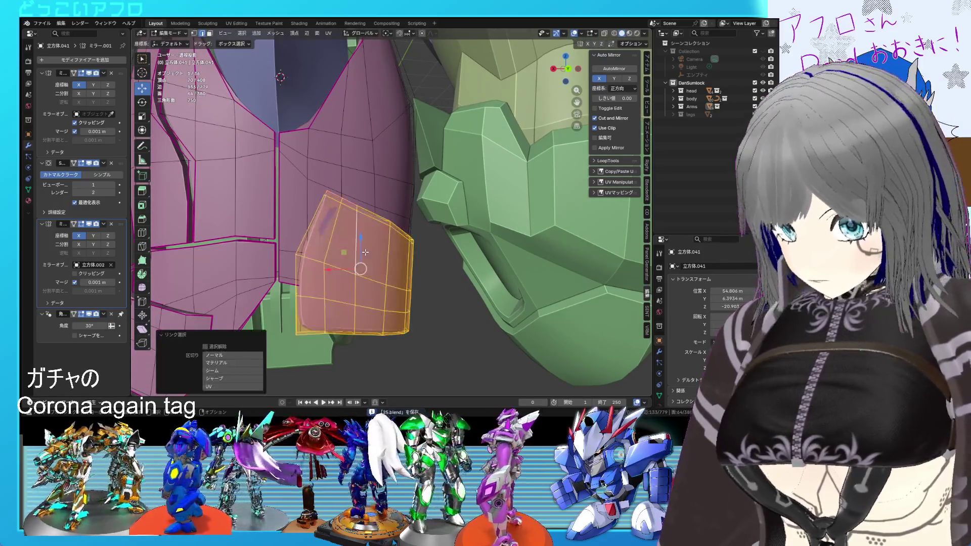
key("shift+h")
middle_click_drag(367, 252, 389, 258)
scroll(378, 249, "up", 2)
left_click(388, 258)
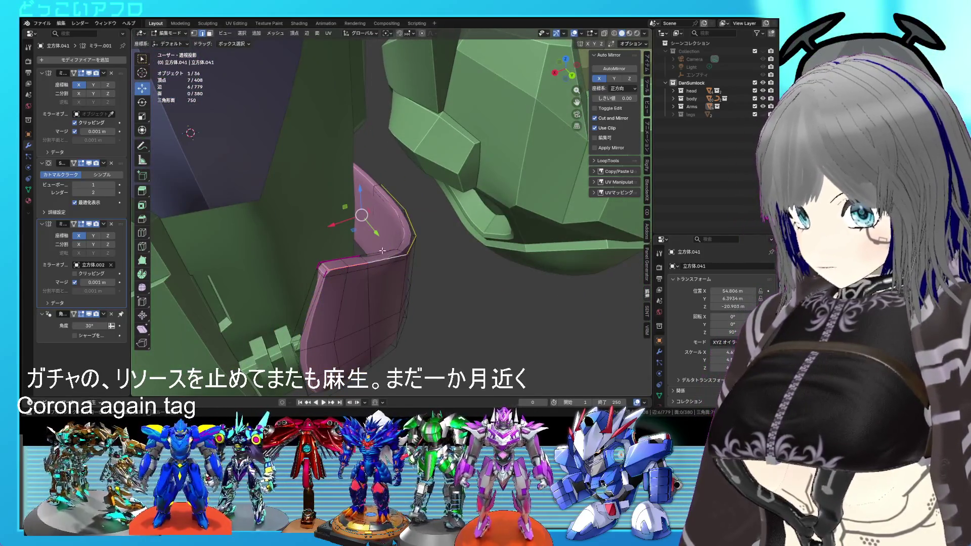
middle_click_drag(304, 300, 365, 216)
mouse_move(369, 180)
middle_mouse_down()
mouse_move(360, 218)
mouse_move(341, 220)
mouse_move(359, 202)
middle_mouse_up()
Step: Give the lower plate's border edges a 1.000 crease and return to Object Mode
key("shift+e")
type("1")
key("Return")
scroll(374, 189, "up", 5)
key("Tab")
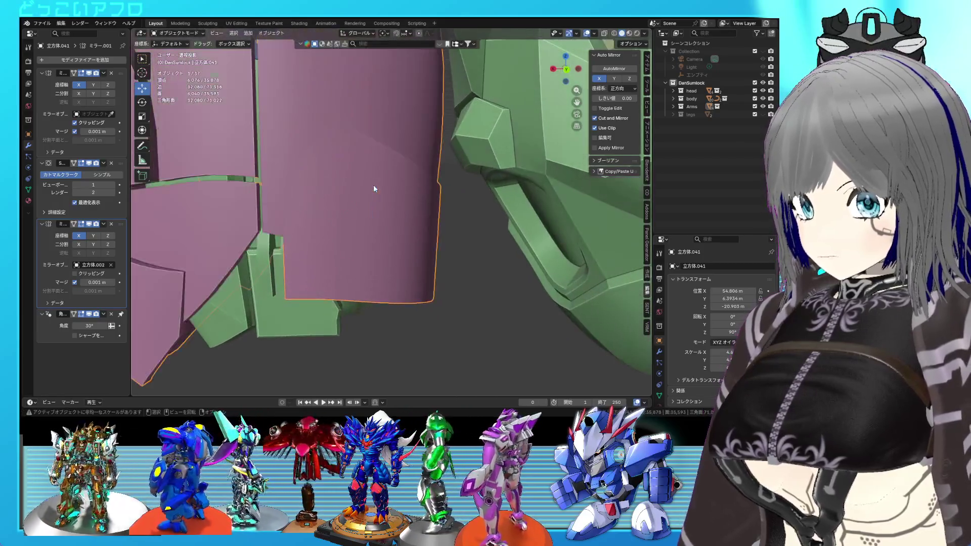
Step: Save 25.blend with Ctrl+S, then re-enter Edit Mode on 立方体.041
key("Tab")
scroll(375, 189, "down", 5)
key("ctrl+s")
key("Tab")
scroll(316, 211, "down", 5)
key("Tab")
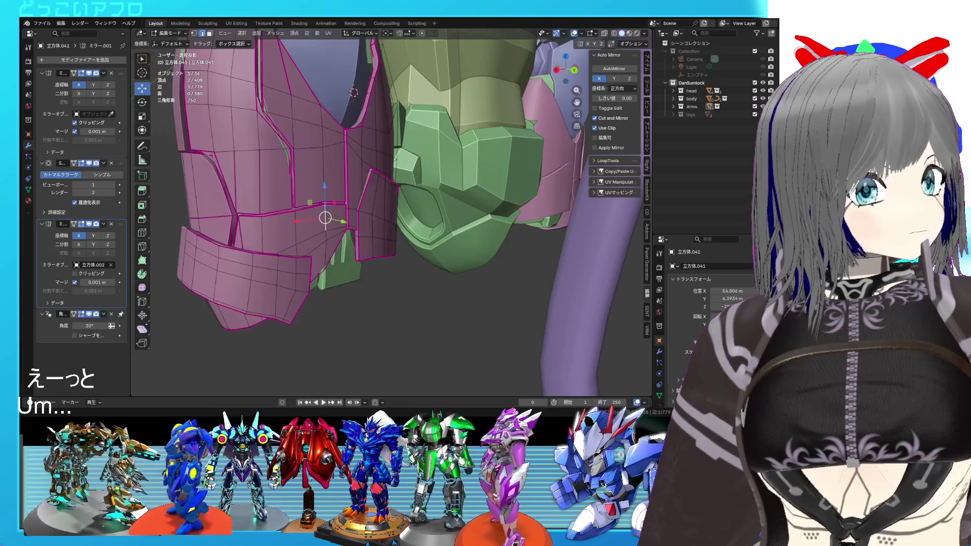
Step: Shift a linked group of pink armor faces 0.2195 m along Y
middle_click_drag(354, 217, 395, 218)
key("l")
key("ctrl+s")
left_click_drag(395, 217, 399, 216)
scroll(399, 216, "down", 5)
mouse_move(399, 216)
middle_mouse_down()
mouse_move(394, 263)
mouse_move(360, 284)
mouse_move(332, 282)
mouse_move(378, 271)
middle_mouse_up()
Step: Select an edge loop on the pink armor plate in see-through view
key("Tab")
scroll(386, 266, "up", 8)
key("Tab")
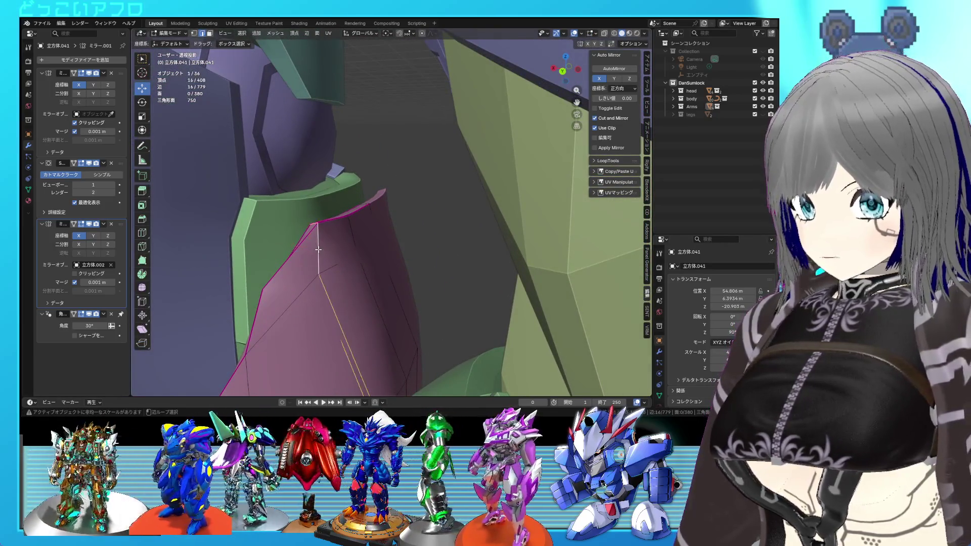
key("shift+z")
left_click(401, 308, "alt")
key("shift+z")
middle_click_drag(401, 308, 398, 217, "shift")
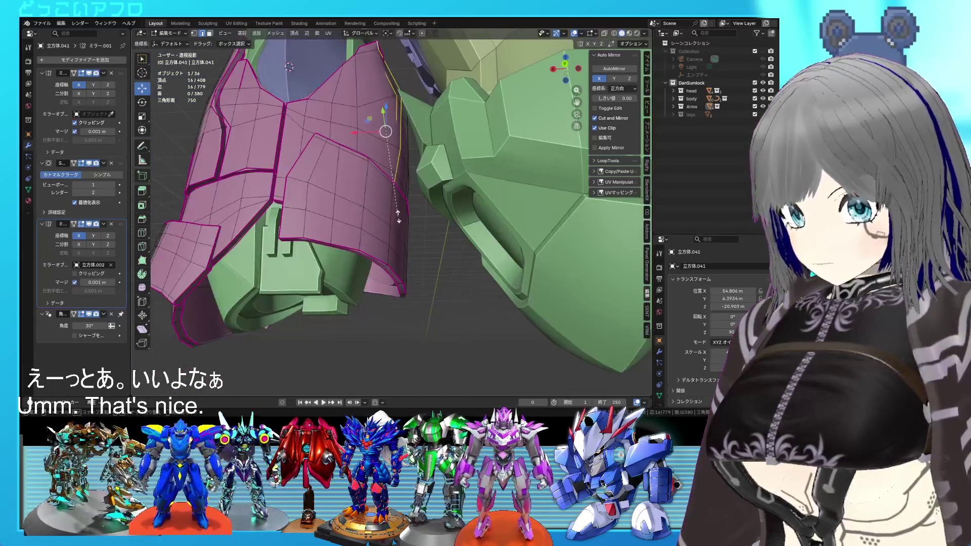
Step: Clear the selected edge's crease with Shift+E -1
key("Tab")
scroll(398, 217, "up", 5)
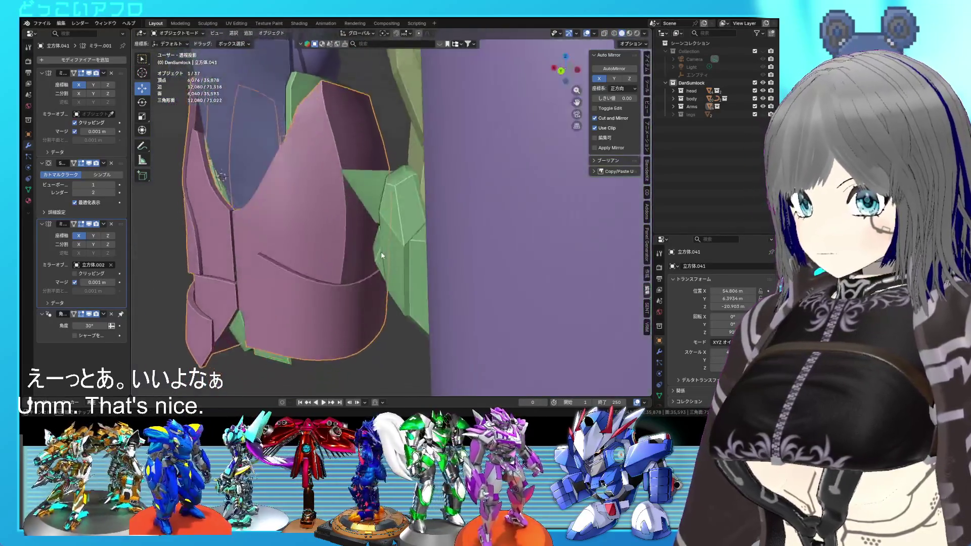
scroll(380, 251, "down", 5)
mouse_move(371, 237)
middle_mouse_down()
mouse_move(568, 245)
mouse_move(417, 260)
mouse_move(397, 247)
middle_mouse_up()
key("Tab")
scroll(397, 246, "up", 5)
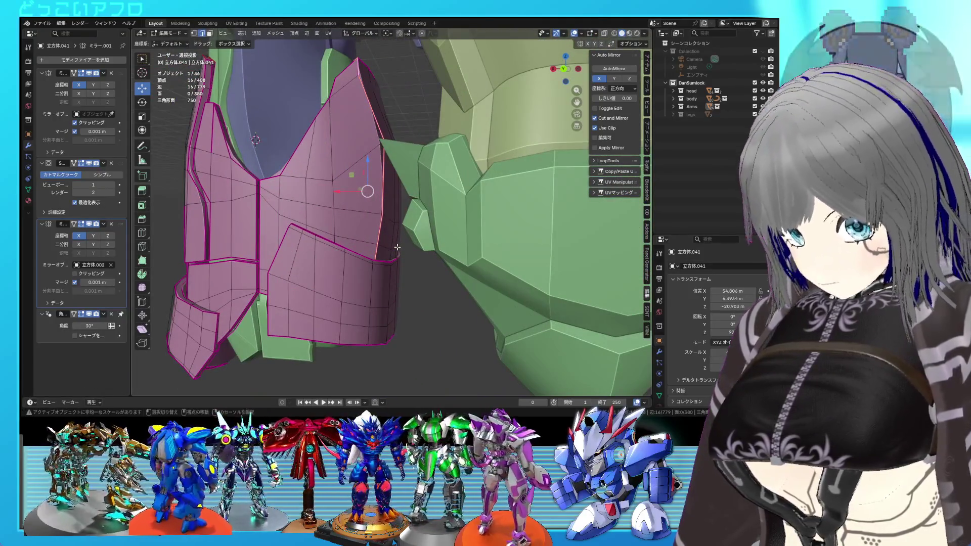
key("shift+e")
type("-1")
key("Return")
Step: Return to Object Mode, save the file and deselect the pink armor
middle_click_drag(399, 246, 371, 140)
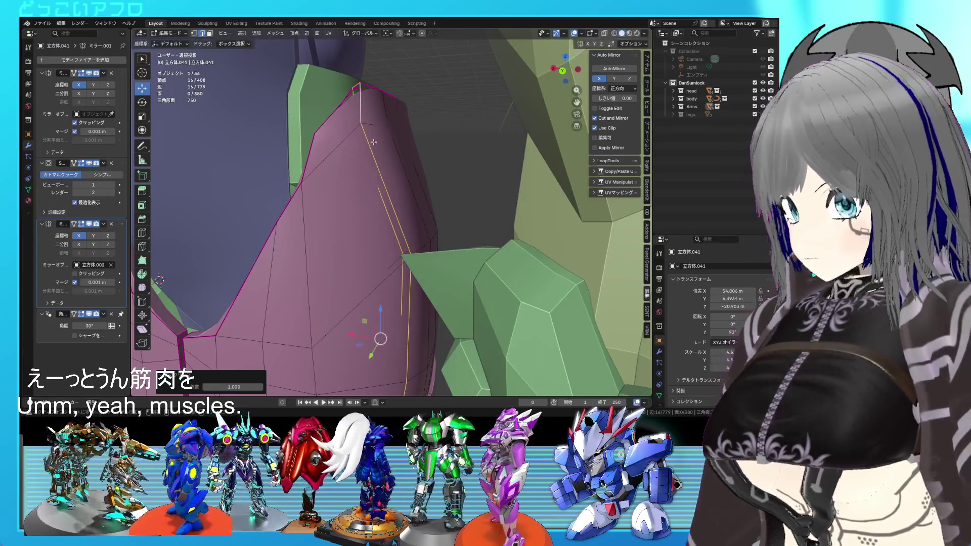
key("Tab")
scroll(405, 213, "down", 5)
key("ctrl+s")
mouse_move(413, 220)
middle_mouse_down()
mouse_move(407, 372)
mouse_move(419, 308)
middle_mouse_up()
left_click(409, 335)
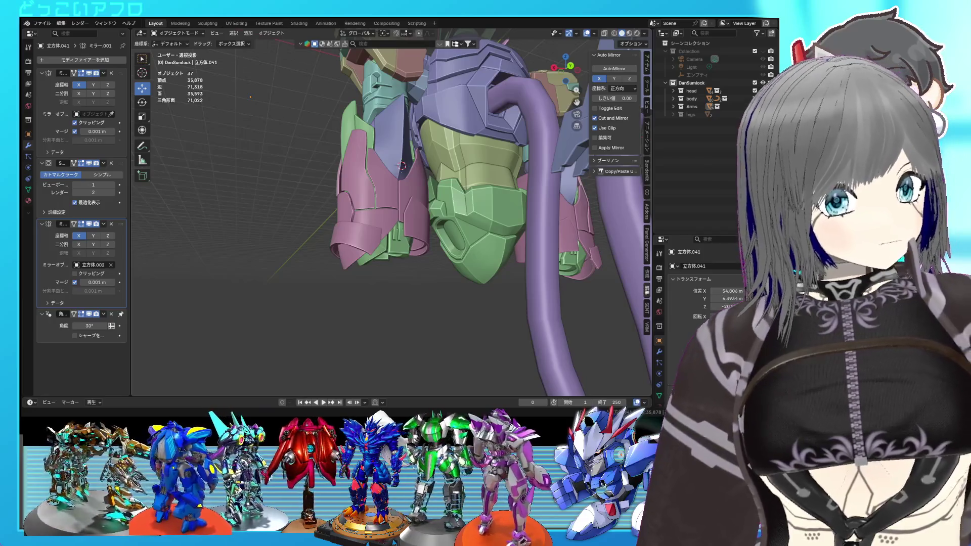
mouse_move(405, 238)
middle_mouse_down()
mouse_move(500, 238)
mouse_move(267, 230)
mouse_move(394, 255)
mouse_move(375, 232)
mouse_move(335, 230)
mouse_move(427, 241)
mouse_move(332, 237)
mouse_move(397, 235)
mouse_move(377, 238)
mouse_move(348, 219)
middle_mouse_up()
scroll(375, 230, "up", 3)
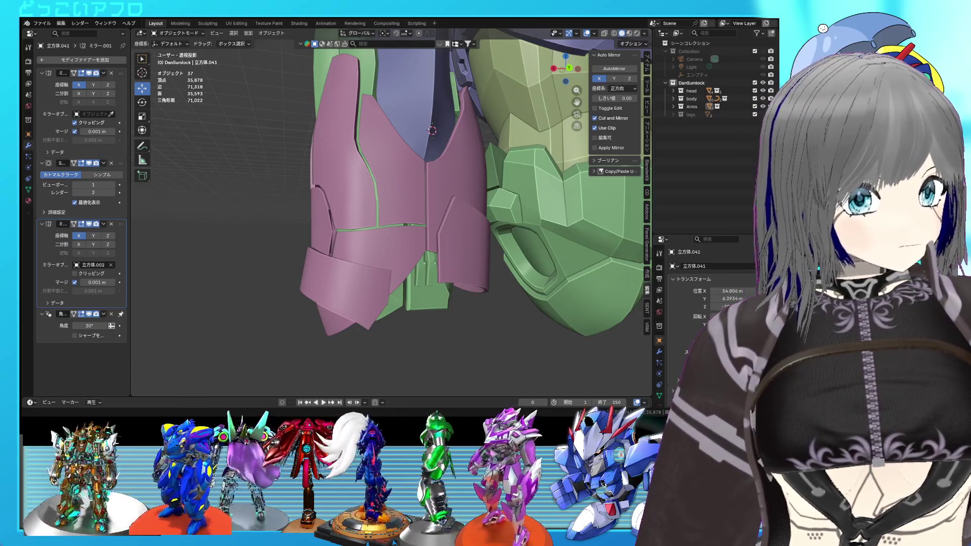
mouse_move(435, 248)
middle_mouse_down()
mouse_move(452, 256)
mouse_move(442, 241)
mouse_move(460, 258)
mouse_move(520, 235)
mouse_move(411, 230)
mouse_move(462, 238)
mouse_move(398, 242)
middle_mouse_up()
left_click(394, 178)
key("Tab")
Step: Select the purple plate's two top faces and move them to a new position
middle_click_drag(399, 186, 443, 204, "alt")
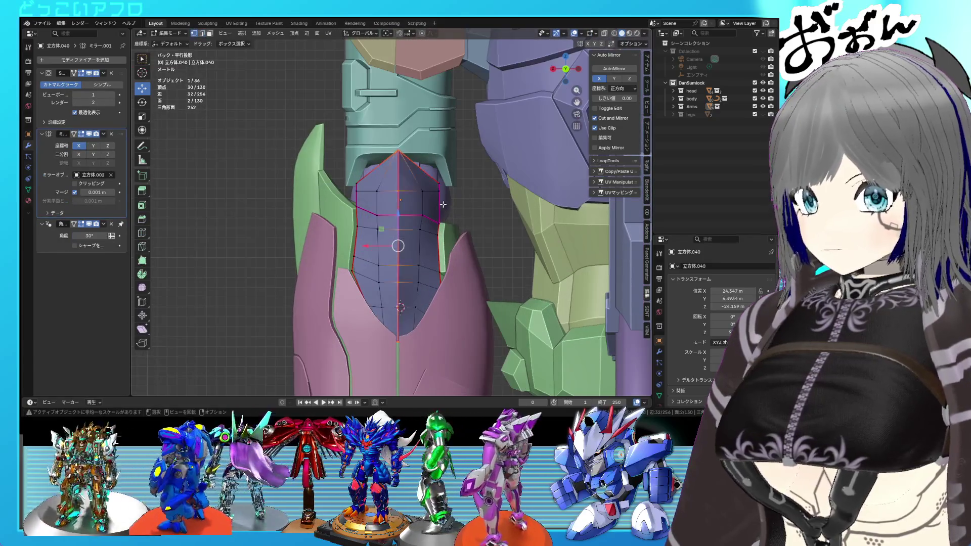
key("shift+z")
left_click(436, 187)
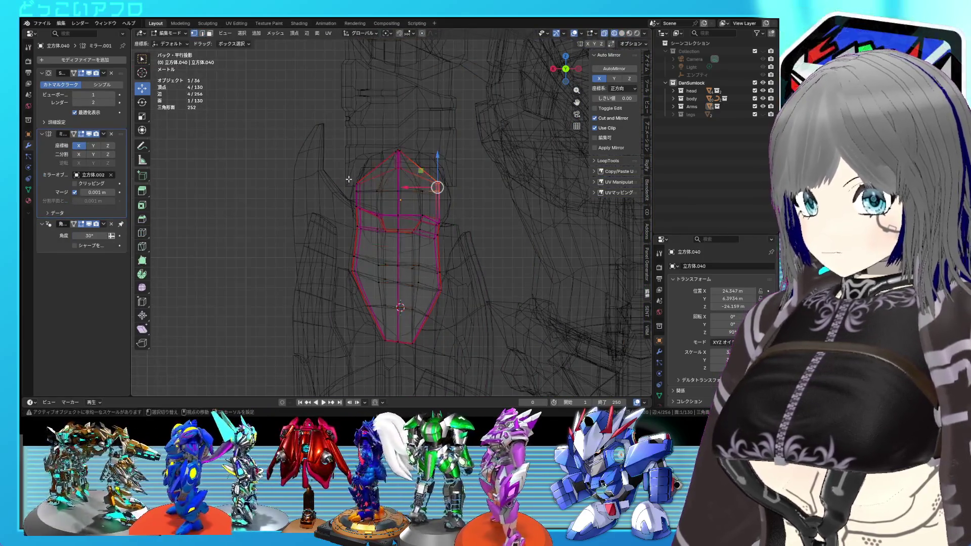
left_click(374, 183, "shift")
key("shift+z")
key("g")
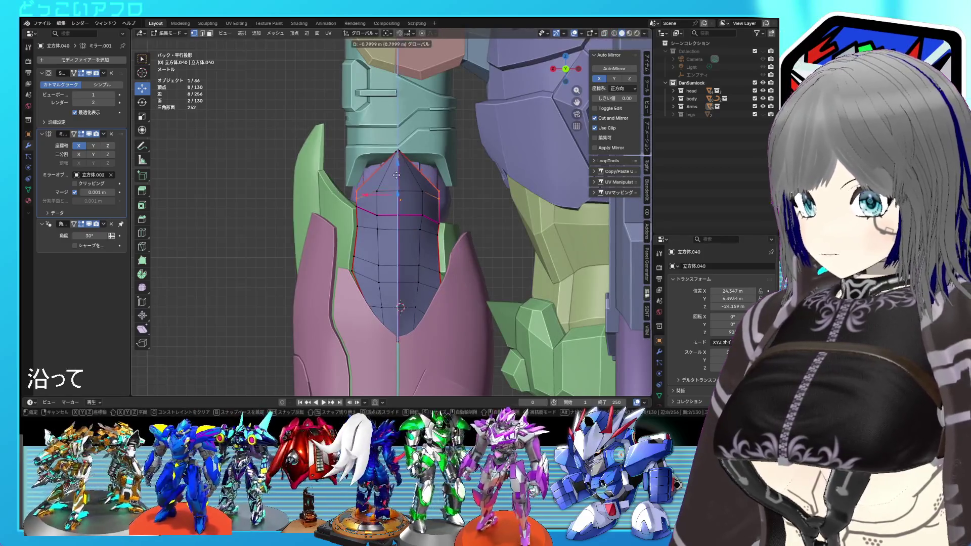
left_click(396, 175)
Step: Save the file, then reopen the plate's mesh in wireframe for further edits
key("Tab")
middle_click_drag(399, 182, 466, 202)
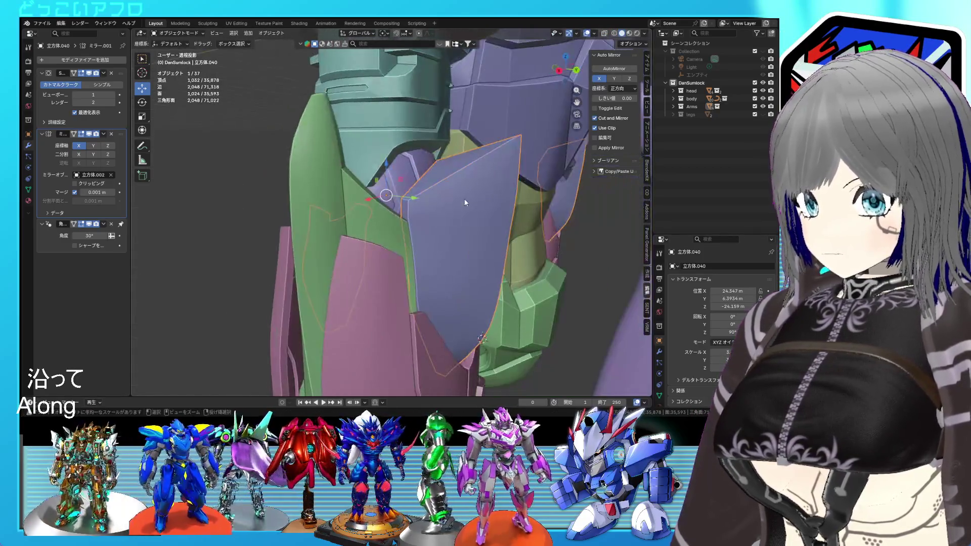
key("ctrl+s")
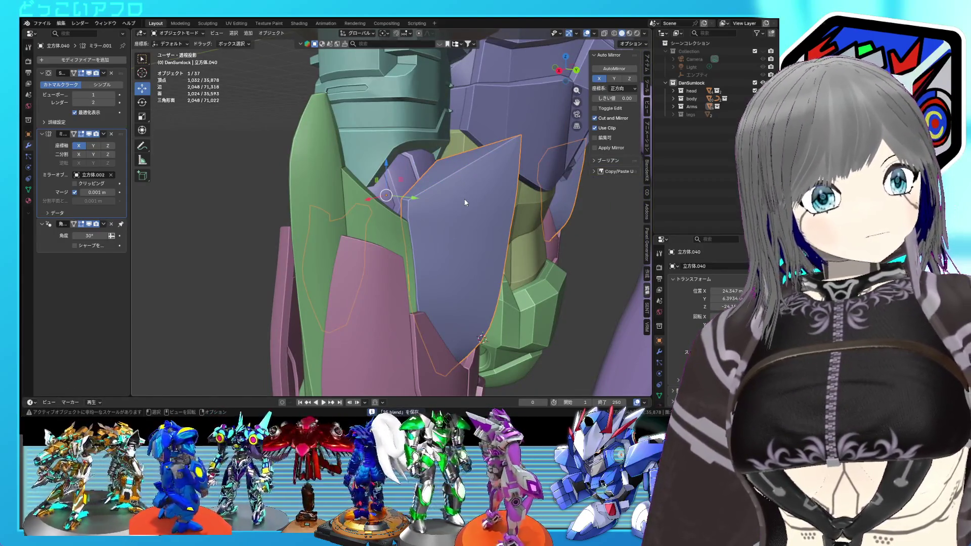
key("Tab")
mouse_move(450, 213)
middle_mouse_down()
mouse_move(489, 224)
mouse_move(404, 240)
mouse_move(484, 226)
mouse_move(402, 222)
mouse_move(423, 259)
mouse_move(410, 229)
middle_mouse_up()
key("Tab")
scroll(442, 219, "up", 3)
key("Tab")
scroll(424, 260, "up", 3)
key("shift+z")
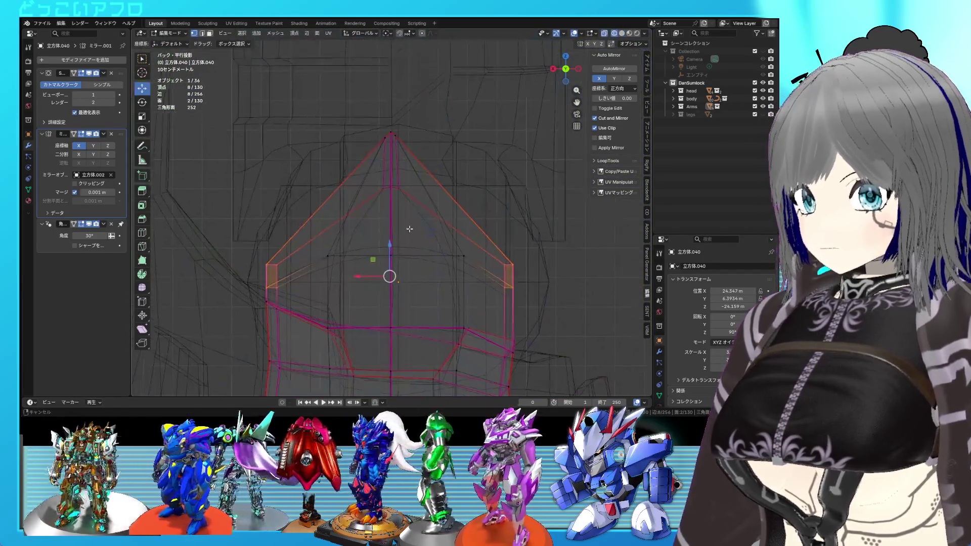
Step: Slide the plate's apex vertex along its edge to 0.451
scroll(409, 229, "up", 2)
left_click(373, 156)
scroll(374, 155, "up", 2)
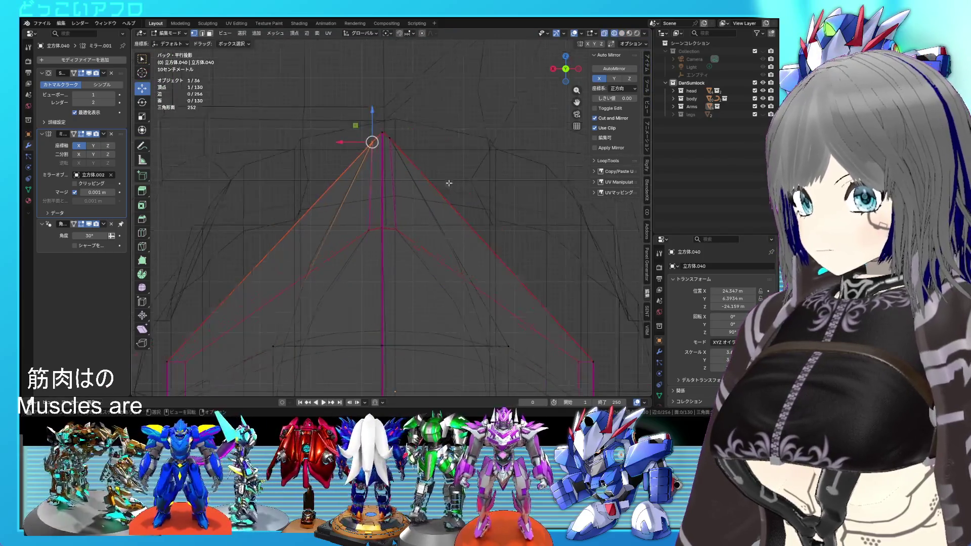
key("shift+v")
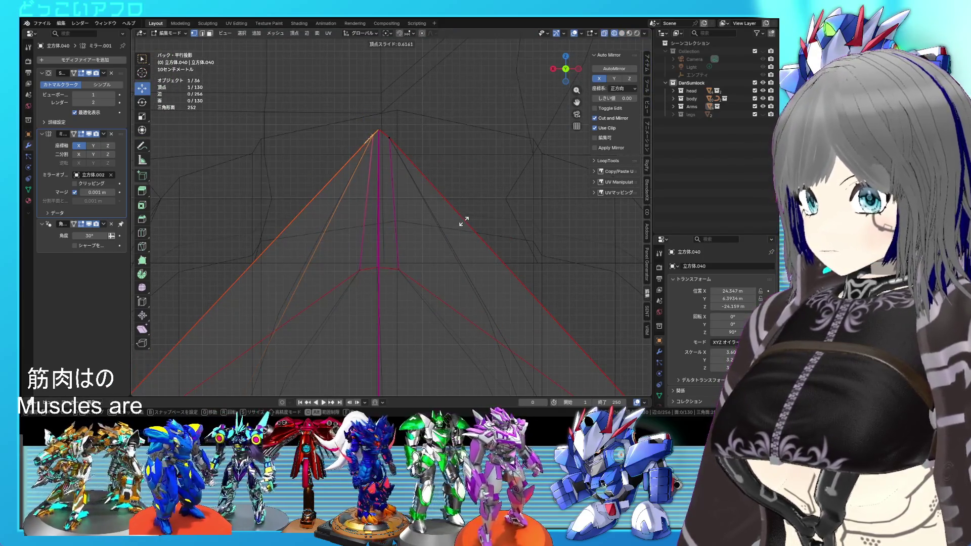
left_click(461, 224)
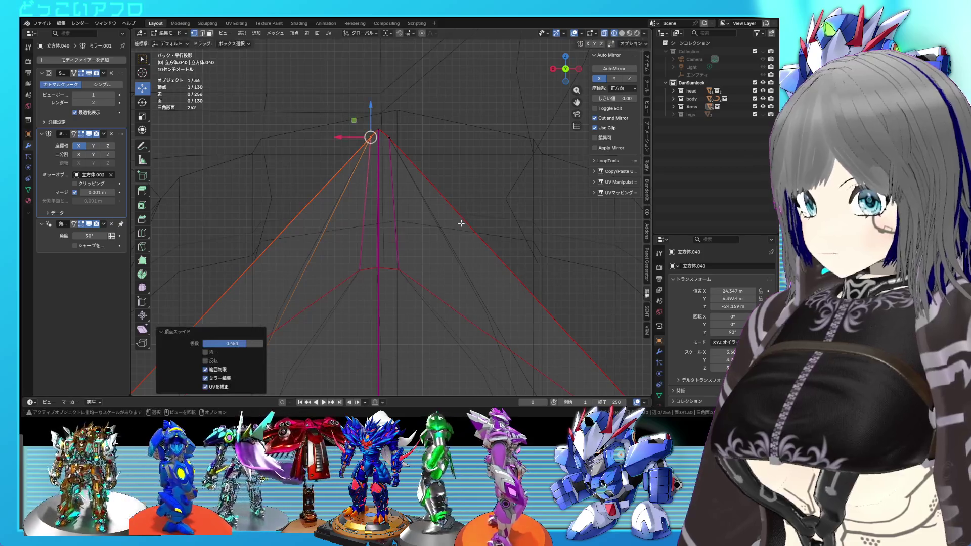
key("Tab")
key("shift+z")
mouse_move(459, 228)
middle_mouse_down()
mouse_move(467, 289)
mouse_move(429, 303)
mouse_move(394, 285)
mouse_move(410, 248)
mouse_move(406, 296)
mouse_move(430, 309)
mouse_move(445, 283)
mouse_move(473, 291)
middle_mouse_up()
Step: Move a vertex along Y and flatten the tip selection along Y from top view
key("Tab")
left_click_drag(469, 288, 451, 277)
key("Tab")
mouse_move(451, 277)
middle_mouse_down()
mouse_move(447, 299)
mouse_move(411, 303)
mouse_move(453, 151)
middle_mouse_up()
key("Tab")
left_click(358, 269)
key("KP_7")
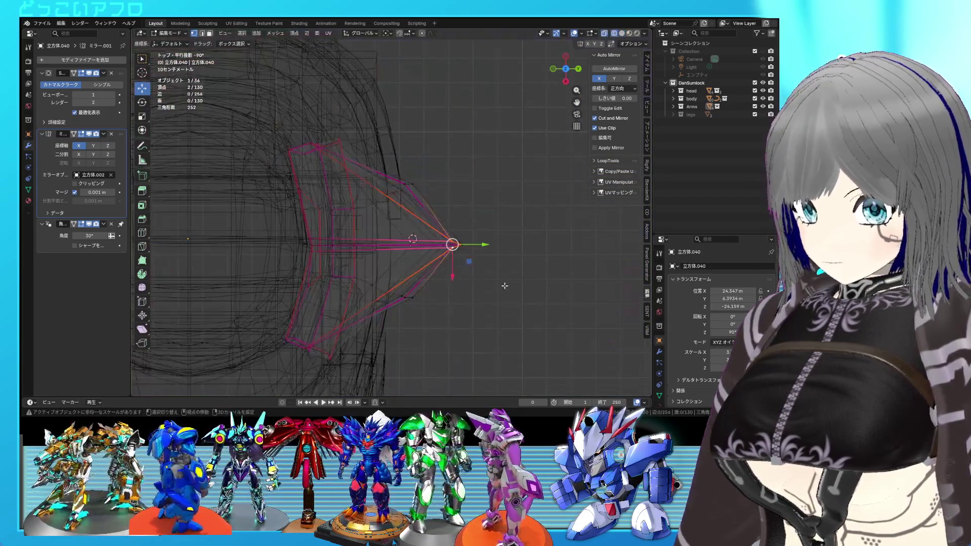
key("s")
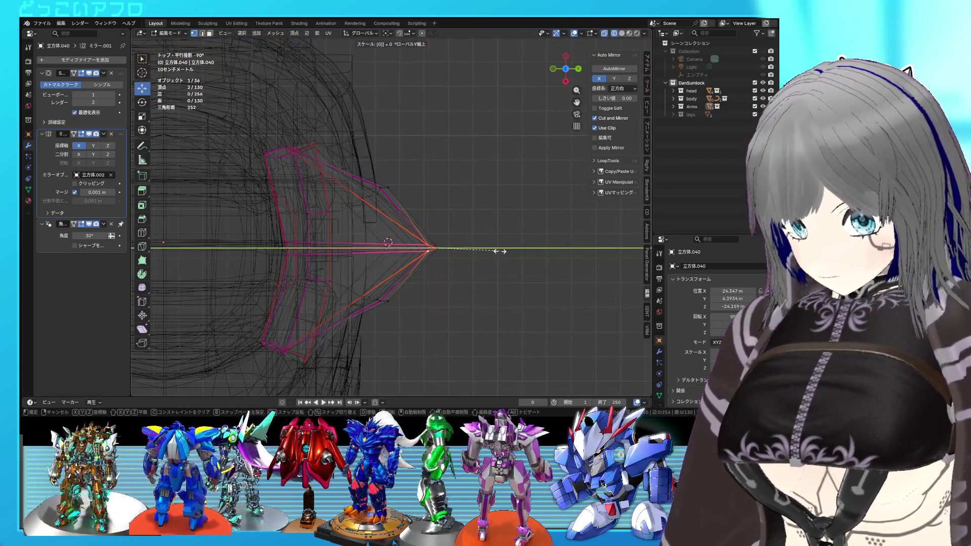
key("Return")
Step: Nudge a single vertex near the tip along one axis
scroll(432, 256, "up", 3)
left_click(471, 274)
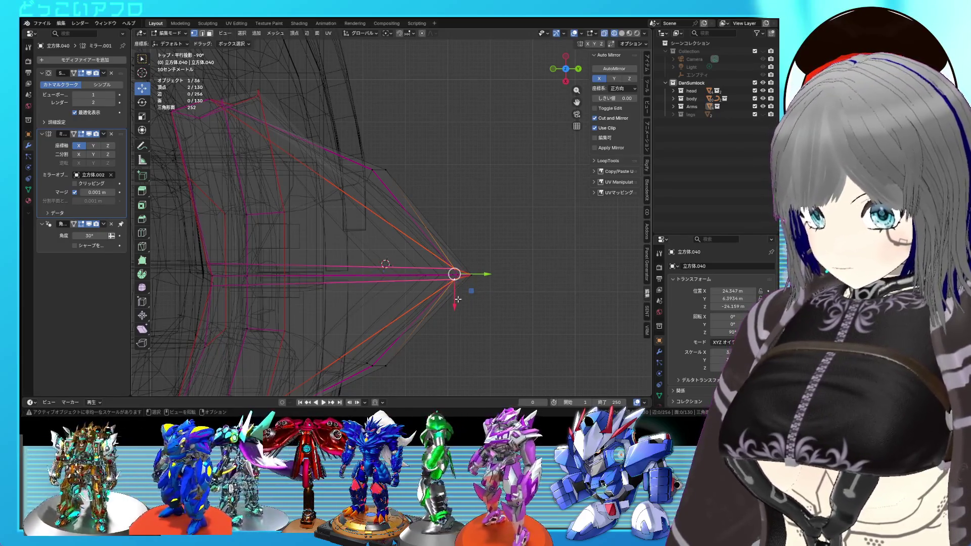
left_click_drag(458, 299, 458, 302)
left_click(458, 301)
key("Tab")
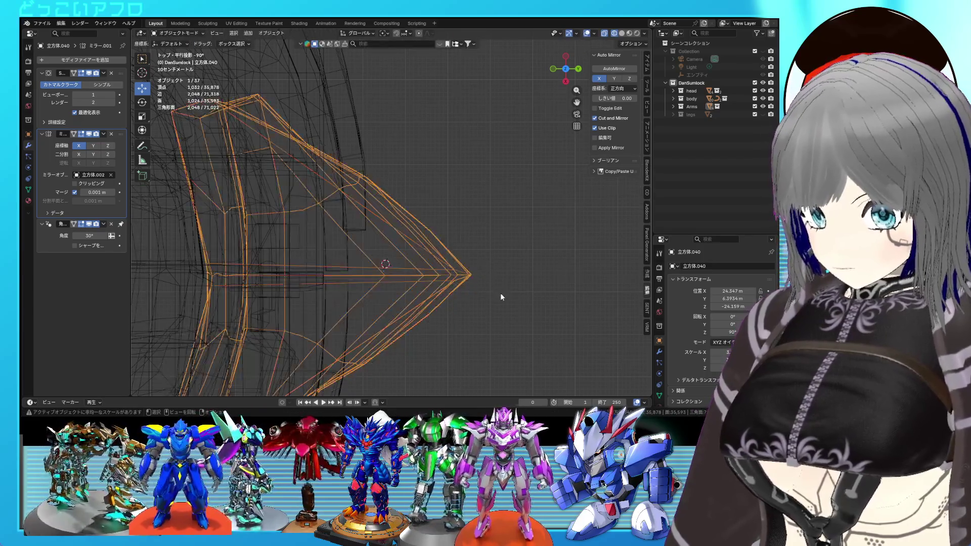
key("shift+z")
Step: Mark the plate's centre edges as sharp
key("Tab")
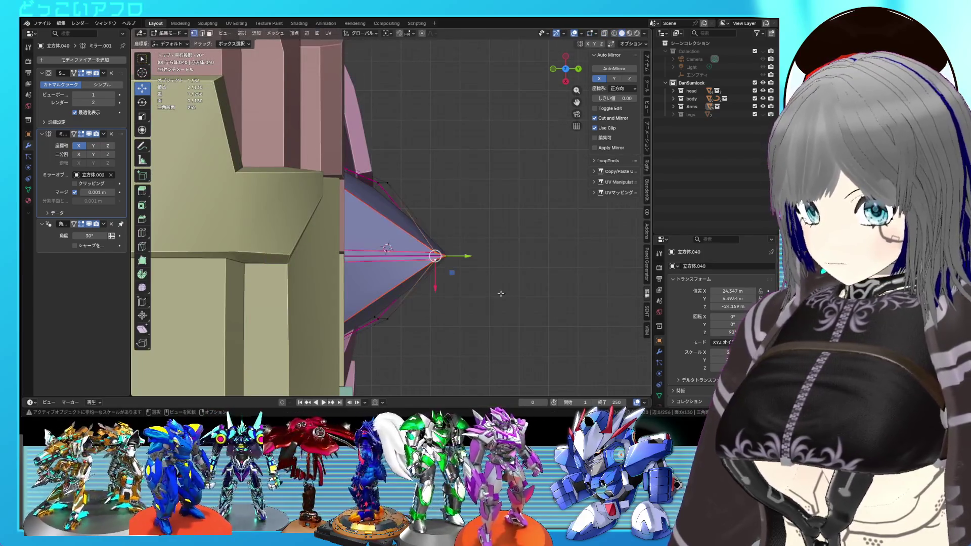
right_click(394, 253)
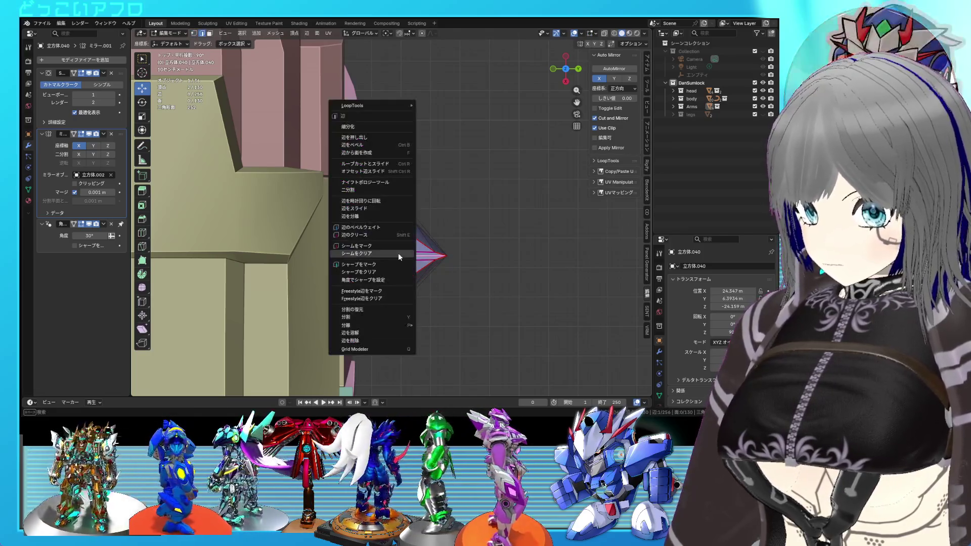
right_click(404, 262)
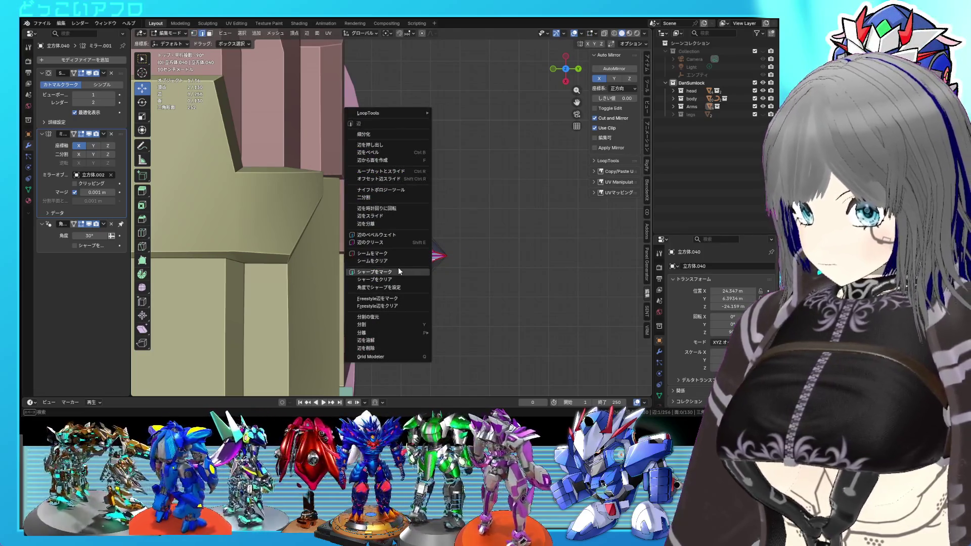
left_click(399, 271)
key("Tab")
mouse_move(482, 280)
middle_mouse_down()
mouse_move(477, 250)
mouse_move(373, 202)
middle_mouse_up()
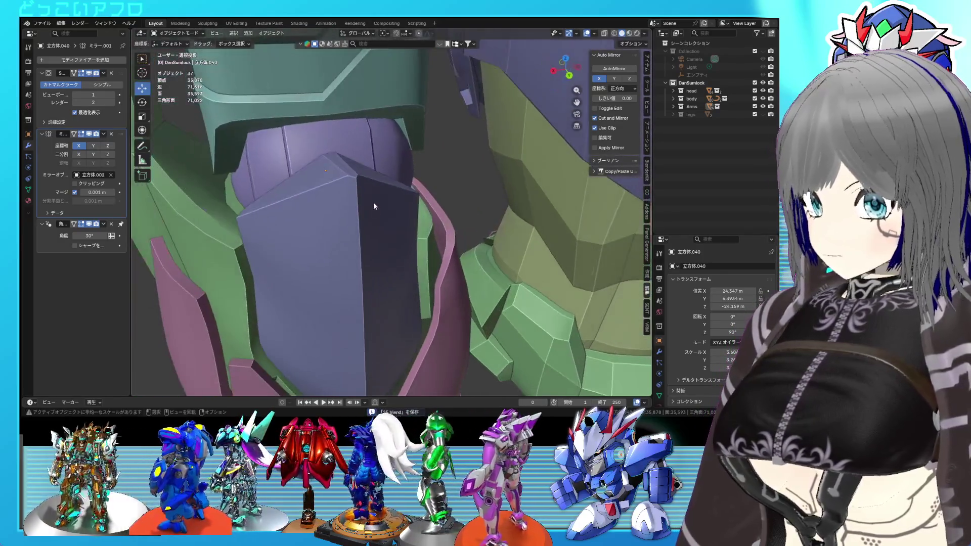
Step: Add the bottom centre vertex and flatten the tip vertices to one height with S Z 0
key("Tab")
key("KP_Decimal")
key("ctrl+KP_1")
key("alt+z")
scroll(409, 237, "up", 1)
left_click(374, 223, "shift")
key("s")
key("z")
key("z")
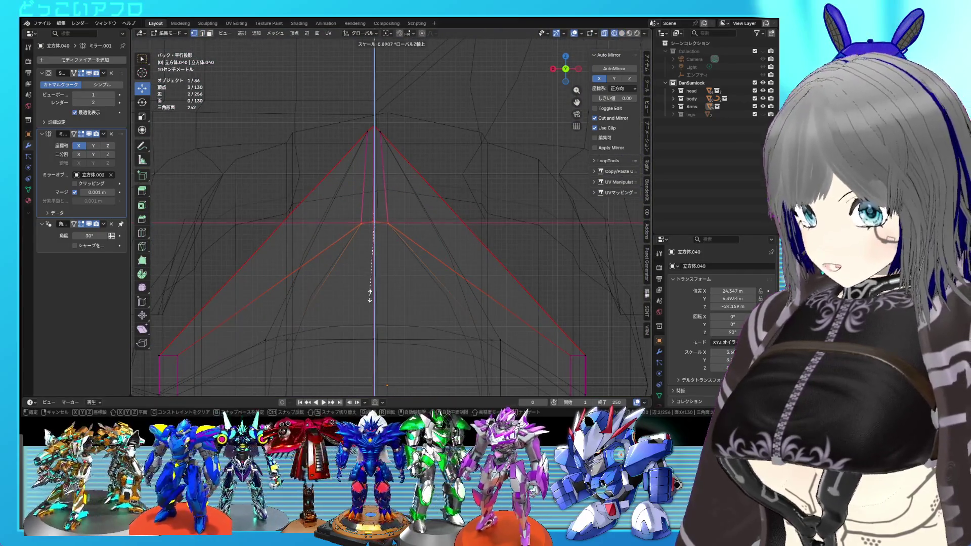
key("Return")
Step: Line the tip vertices up flat along Y with S Y 0 and save
middle_click_drag(375, 277, 340, 244, "alt")
scroll(340, 245, "up", 3)
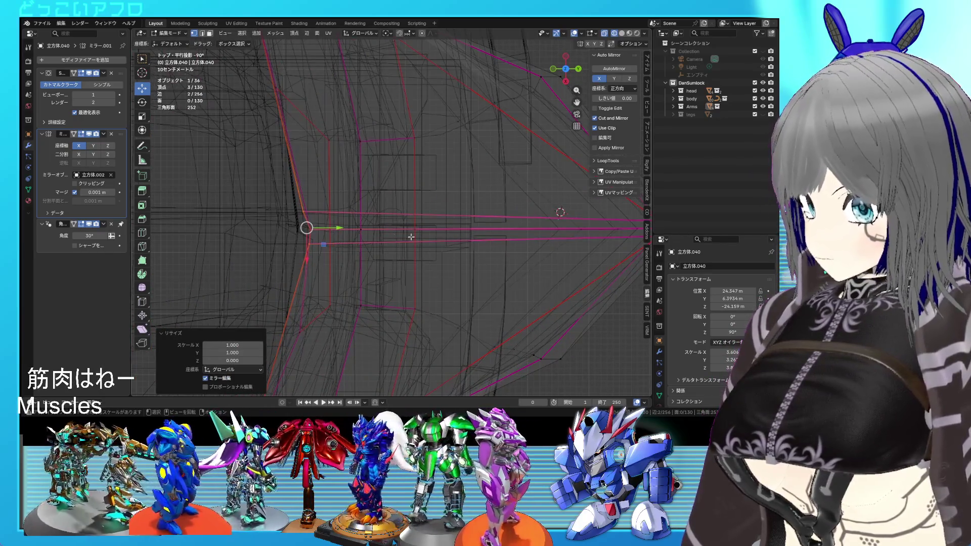
key("s")
key("y")
key("y")
key("Return")
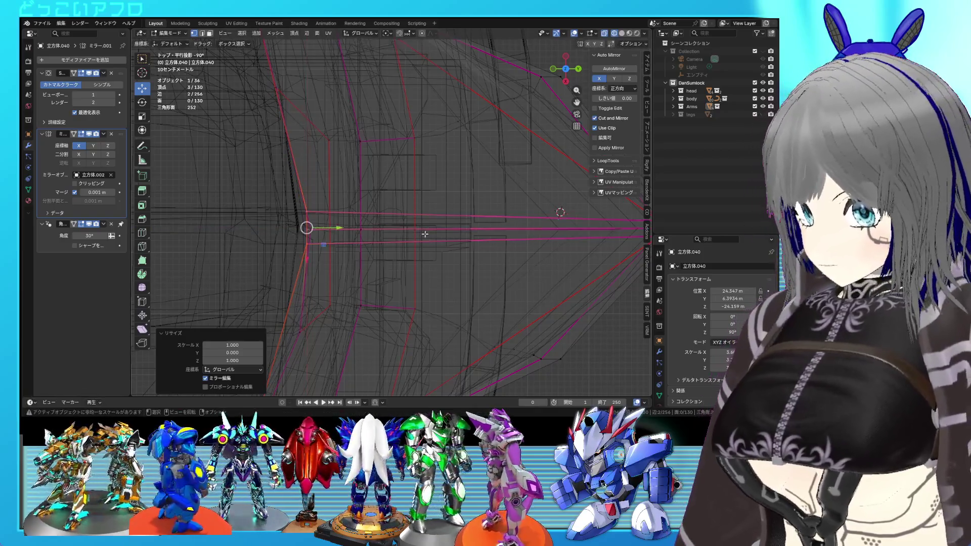
key("shift+z")
key("ctrl+s")
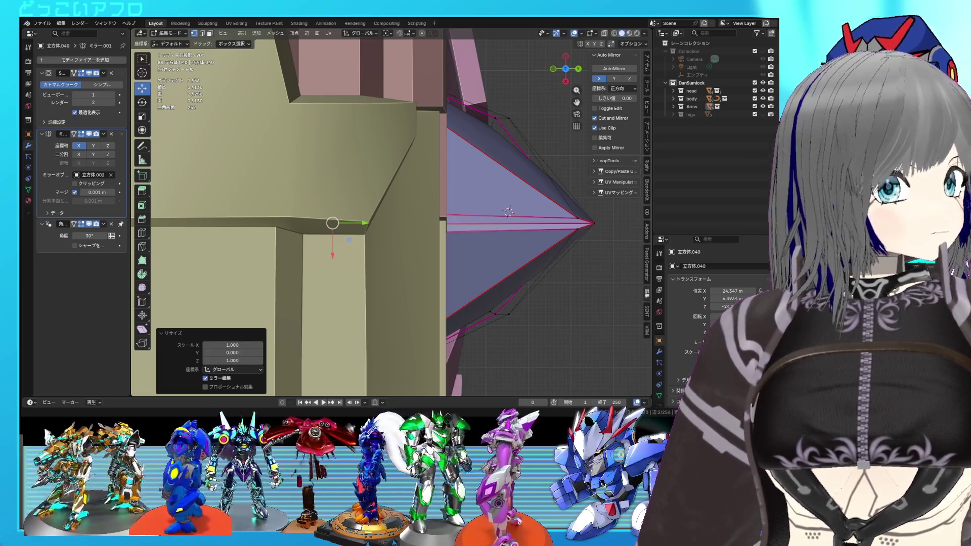
Step: Save again, then open the pink thigh armour ring's mesh framed in view
mouse_move(508, 213)
middle_mouse_down()
mouse_move(437, 196)
mouse_move(444, 209)
mouse_move(497, 202)
mouse_move(468, 171)
mouse_move(438, 203)
mouse_move(351, 184)
mouse_move(484, 251)
mouse_move(490, 191)
mouse_move(447, 235)
mouse_move(488, 242)
mouse_move(495, 237)
mouse_move(399, 229)
mouse_move(392, 206)
mouse_move(331, 214)
mouse_move(409, 220)
mouse_move(314, 220)
mouse_move(311, 207)
mouse_move(362, 207)
mouse_move(327, 209)
mouse_move(394, 176)
mouse_move(396, 162)
mouse_move(392, 274)
mouse_move(387, 248)
mouse_move(403, 203)
mouse_move(401, 232)
mouse_move(459, 189)
middle_mouse_up()
key("Tab")
scroll(437, 194, "down", 3)
key("ctrl+s")
scroll(490, 234, "up", 3)
left_click(394, 247)
key("Tab")
key("KP_Decimal")
Step: Select all of 立方体.041's vertices and move them along Y, last move -0.36667 m
scroll(403, 204, "down", 3)
key("a")
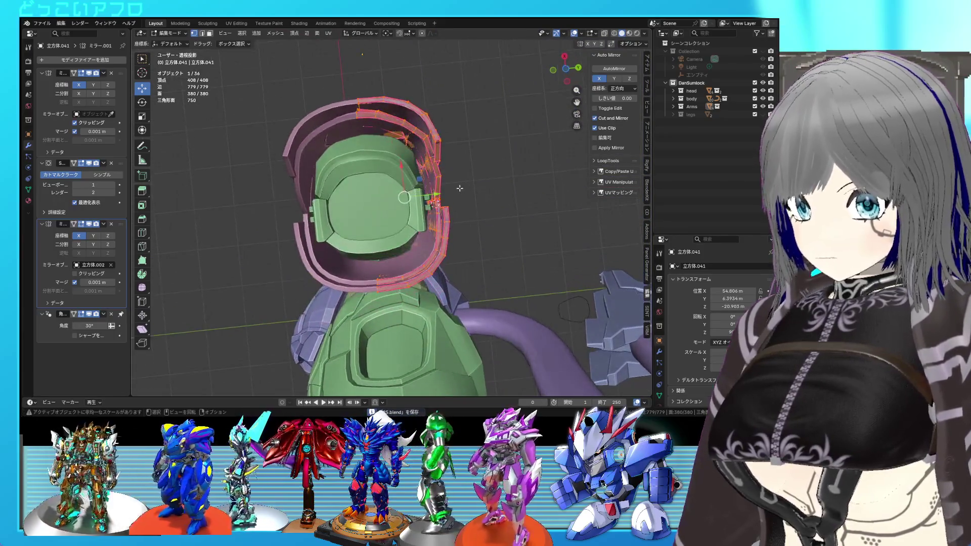
key("g")
key("y")
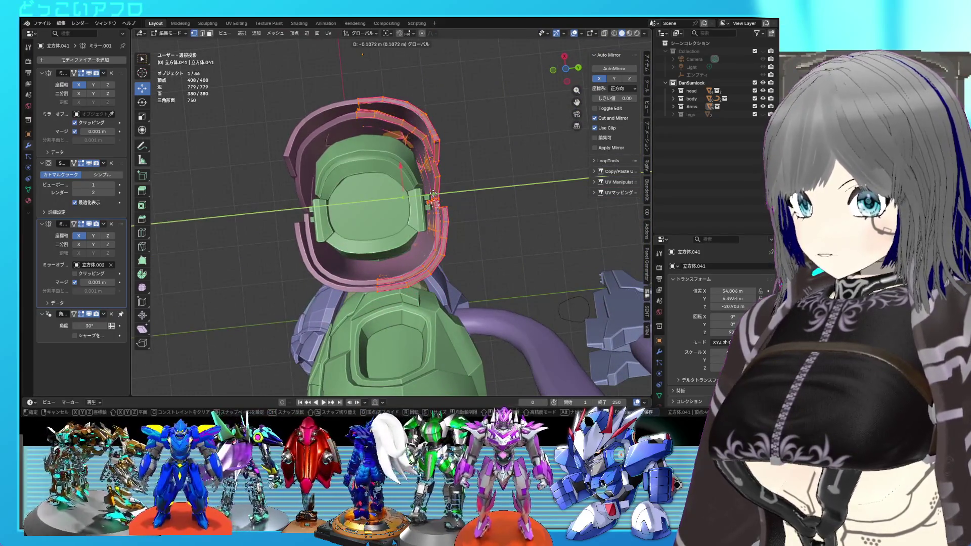
left_click(433, 194)
mouse_move(433, 193)
middle_mouse_down()
mouse_move(438, 200)
mouse_move(344, 139)
middle_mouse_up()
mouse_move(338, 189)
middle_mouse_down()
mouse_move(417, 204)
mouse_move(447, 174)
mouse_move(431, 206)
mouse_move(427, 195)
middle_mouse_up()
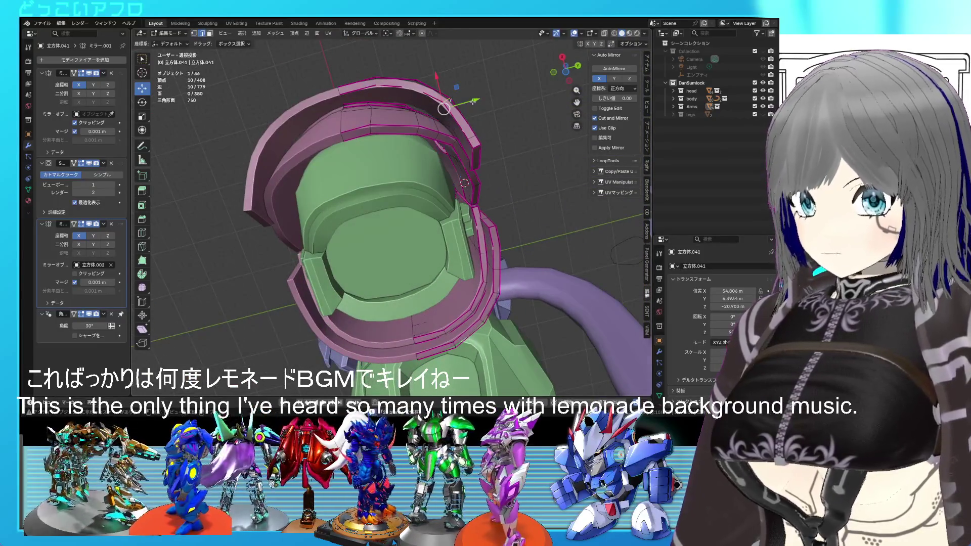
left_click_drag(472, 101, 465, 101)
mouse_move(465, 101)
middle_mouse_down()
mouse_move(486, 158)
mouse_move(445, 178)
mouse_move(459, 182)
mouse_move(473, 212)
middle_mouse_up()
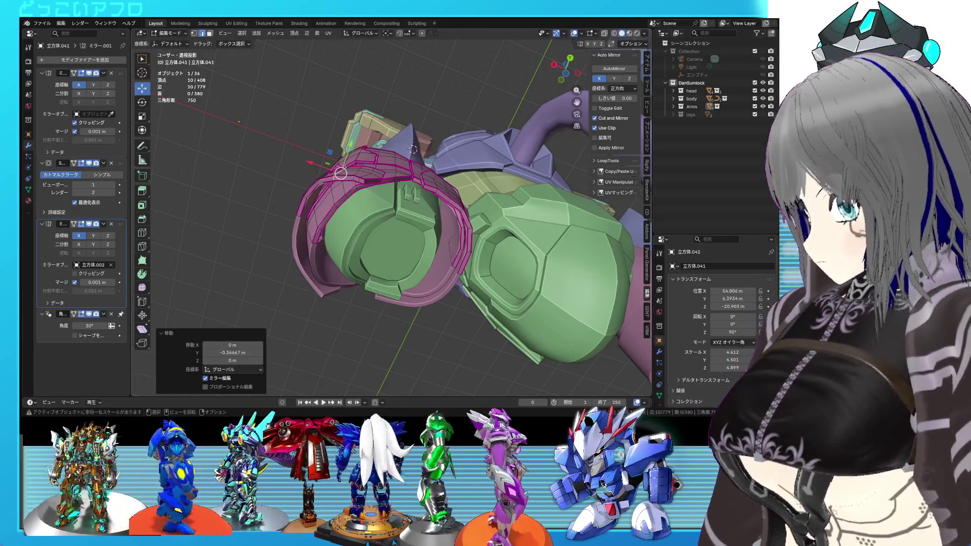
middle_click_drag(458, 199, 477, 242)
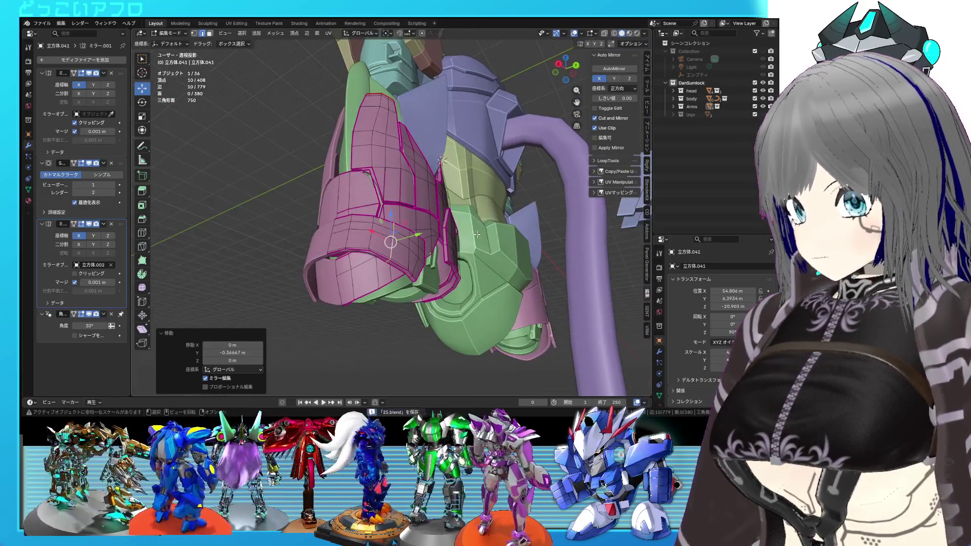
Step: Leave Edit Mode, deselect everything and orbit to an angled view of the robot
key("Tab")
scroll(459, 249, "up", 6)
middle_click_drag(446, 199, 391, 226)
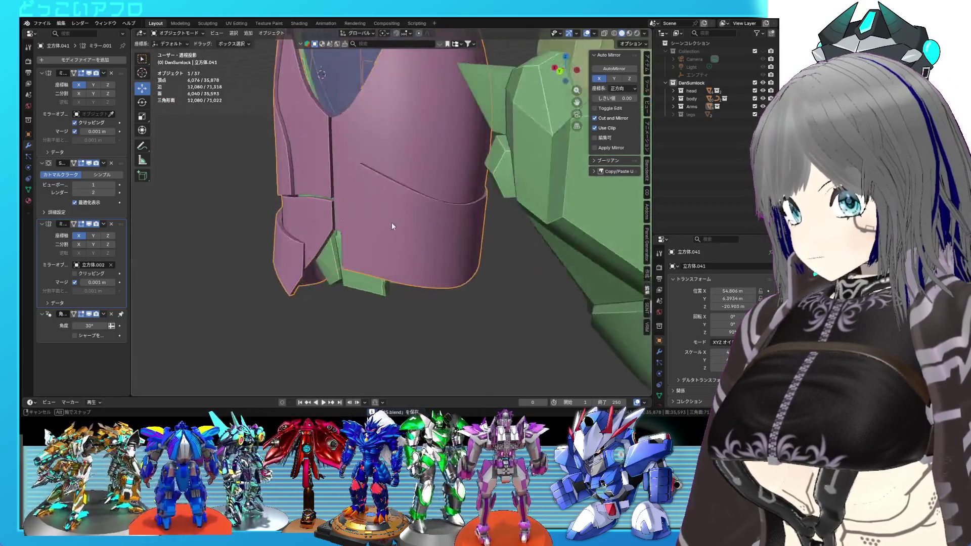
scroll(392, 218, "down", 5)
mouse_move(481, 209)
middle_mouse_down()
mouse_move(539, 226)
mouse_move(466, 242)
mouse_move(445, 236)
middle_mouse_up()
scroll(531, 227, "down", 5)
left_click(514, 238)
scroll(466, 238, "up", 3)
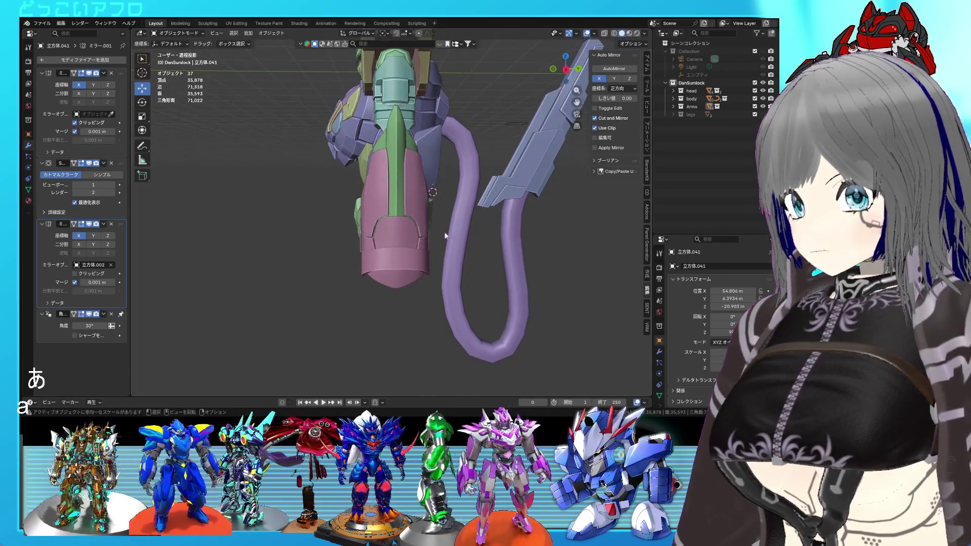
mouse_move(405, 180)
middle_mouse_down()
mouse_move(484, 222)
mouse_move(411, 220)
mouse_move(427, 229)
mouse_move(556, 235)
mouse_move(558, 251)
middle_mouse_up()
Step: Re-enter Edit Mode on the pink armor and pick the small lower plate as one linked piece
key("Tab")
key("KP_Decimal")
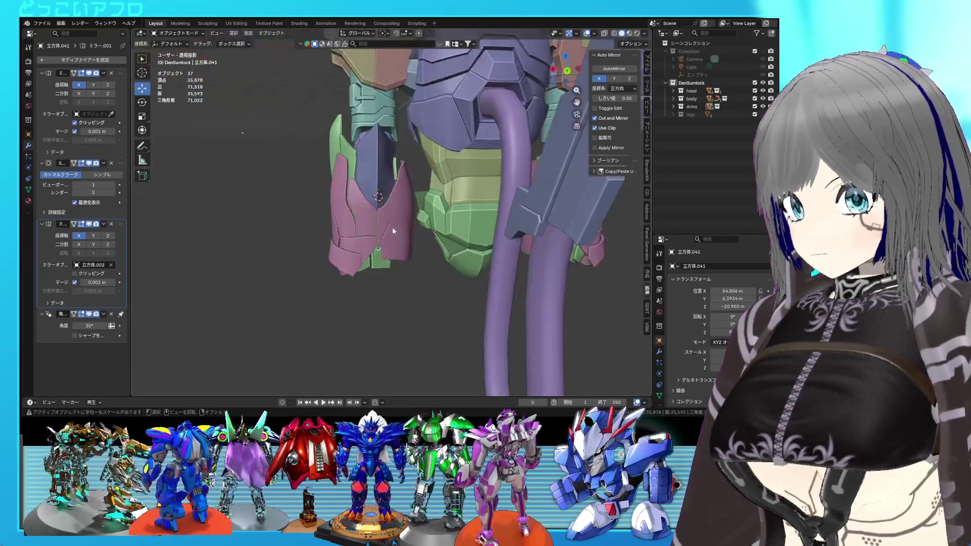
middle_click_drag(355, 222, 366, 271)
key("l")
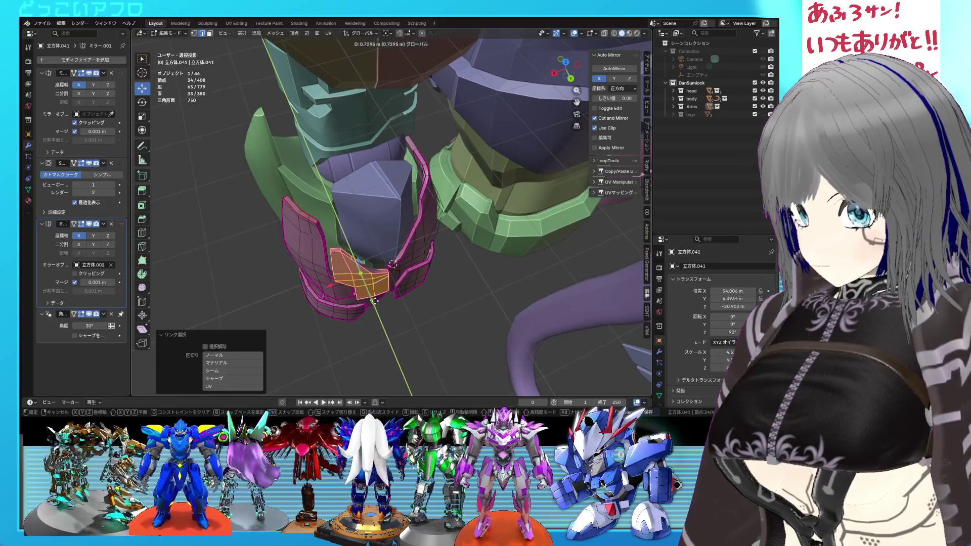
Step: Tilt the small plate about -1.66° and shift it 0.133 m along Y
mouse_move(346, 277)
middle_mouse_down()
mouse_move(351, 153)
mouse_move(436, 251)
middle_mouse_up()
key("shift+z")
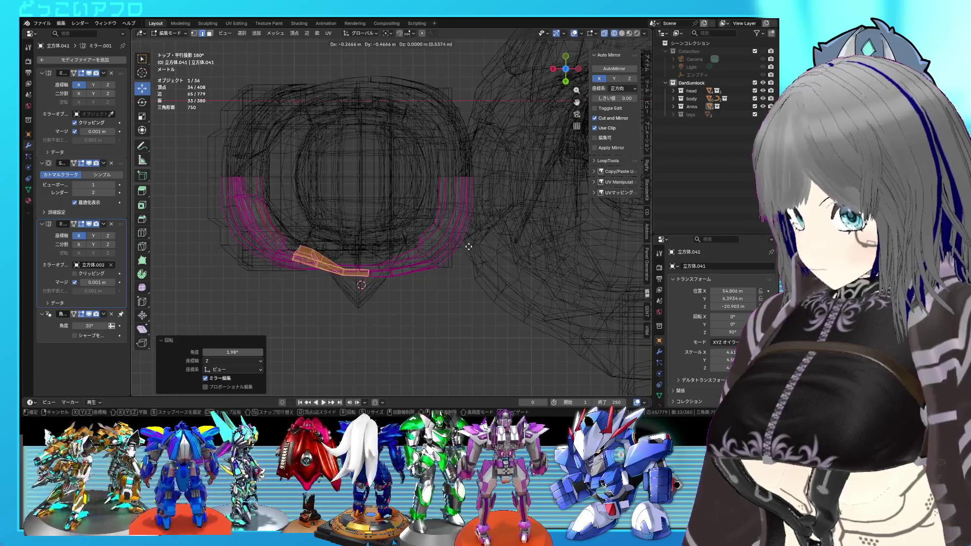
mouse_move(461, 267)
middle_mouse_down()
mouse_move(462, 167)
mouse_move(454, 172)
mouse_move(553, 216)
middle_mouse_up()
key("shift+z")
key("shift+z")
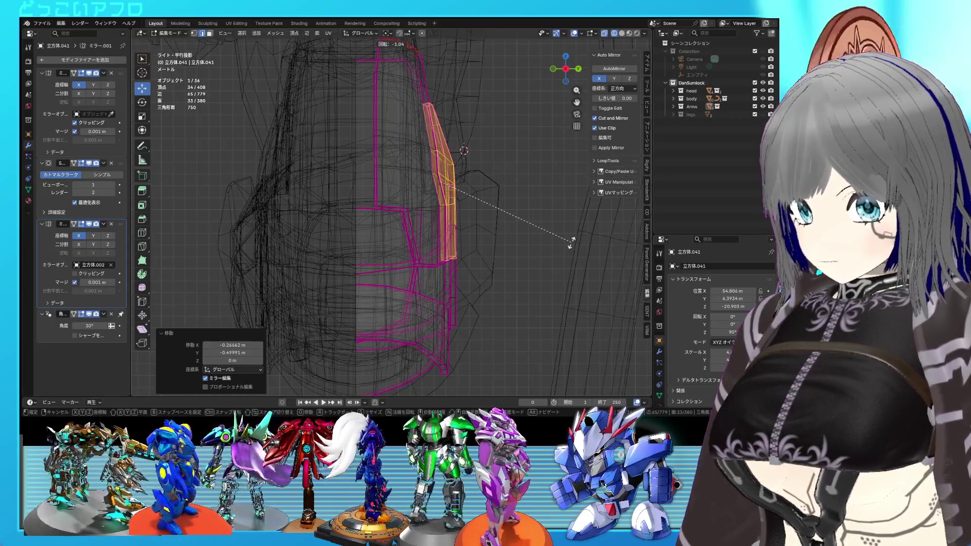
left_click(572, 242)
left_click(574, 242)
Step: Back in solid shading, select the large pink side panel
key("shift+z")
mouse_move(574, 242)
middle_mouse_down()
mouse_move(480, 255)
mouse_move(437, 233)
mouse_move(463, 241)
mouse_move(349, 224)
middle_mouse_up()
left_click(354, 228)
Step: Tilt the large pink side panel 2.1°, give it an extra free rotation and reposition it
key("l")
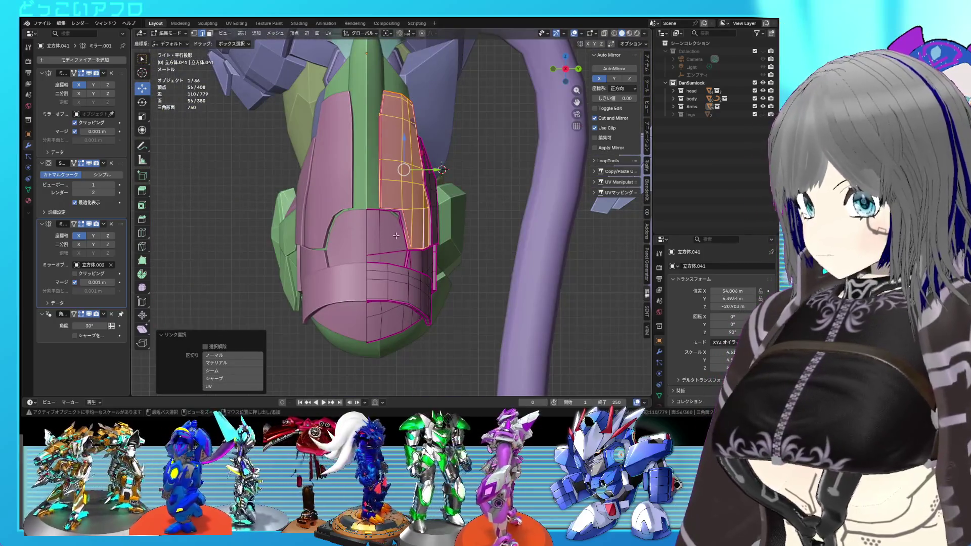
key("ctrl+KP_1")
key("ctrl+s")
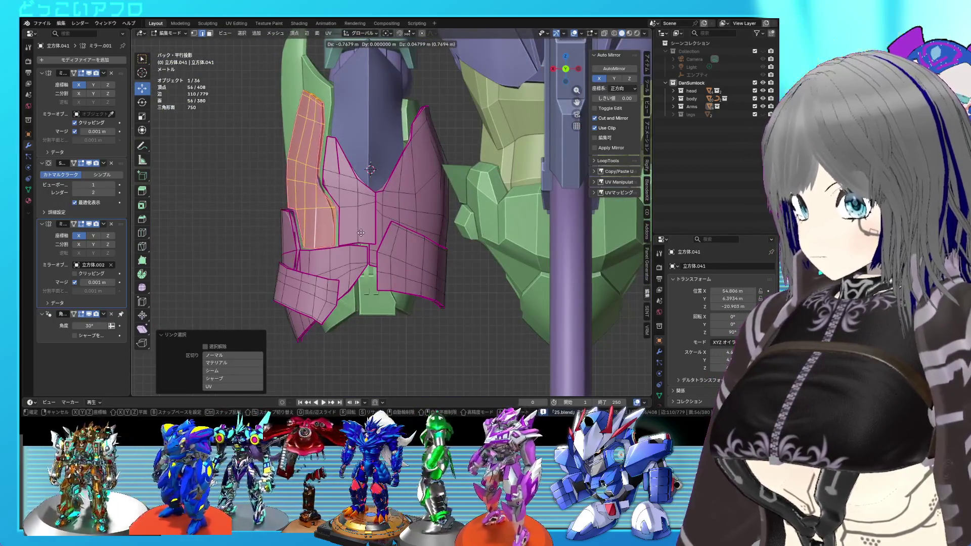
mouse_move(361, 233)
middle_mouse_down("alt")
mouse_move(515, 264)
mouse_move(424, 261)
mouse_move(499, 281)
mouse_move(433, 276)
mouse_move(406, 290)
mouse_move(372, 287)
mouse_move(505, 269)
mouse_move(536, 291)
mouse_move(493, 275)
mouse_move(506, 275)
middle_mouse_up("alt")
left_click(517, 271)
key("r")
left_click(423, 263)
key("g")
left_click(426, 263)
key("Tab")
key("Tab")
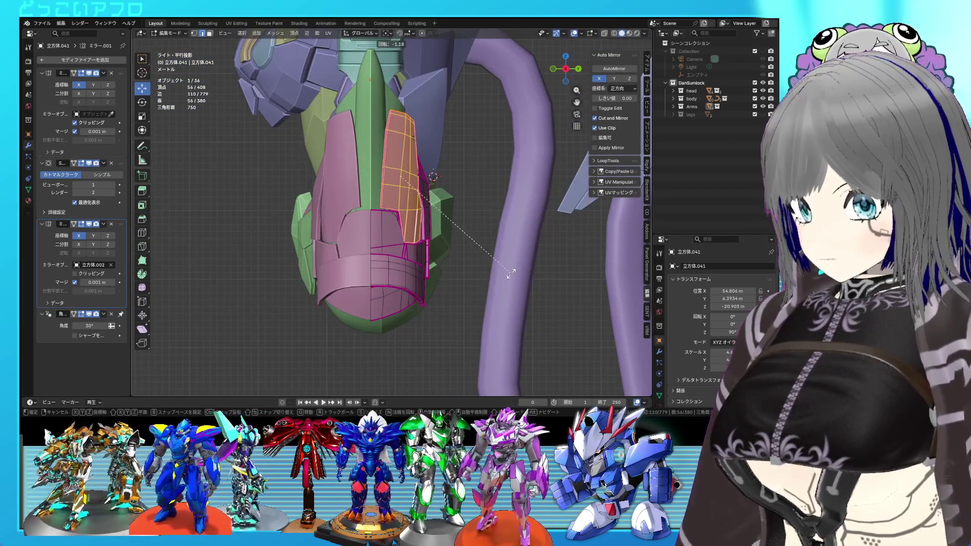
Step: Tilt one side piece about 1° and the next side piece 3.04°, then save
left_click(511, 273)
left_click(508, 271)
mouse_move(505, 270)
middle_mouse_down()
mouse_move(415, 223)
mouse_move(517, 238)
middle_mouse_up()
left_click(408, 219)
key("l")
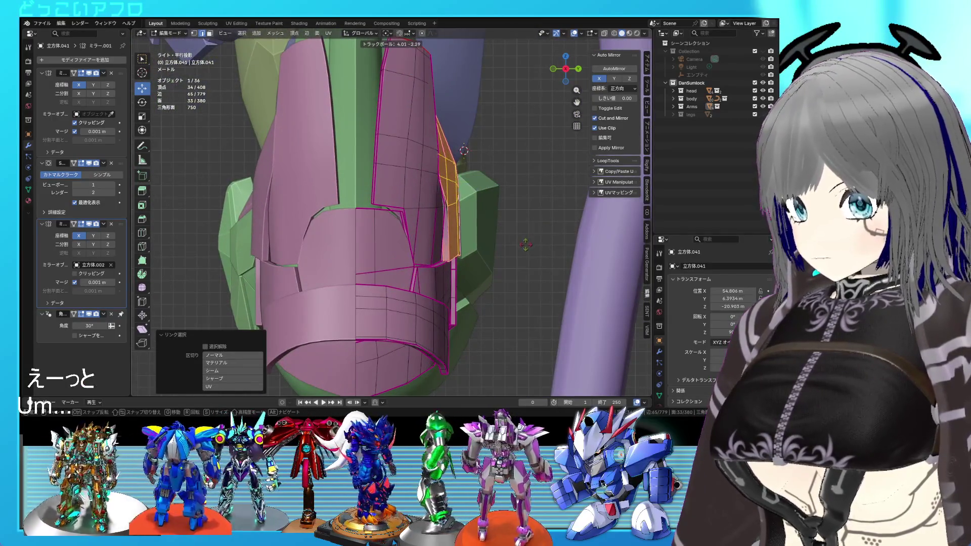
key("r")
left_click(529, 253)
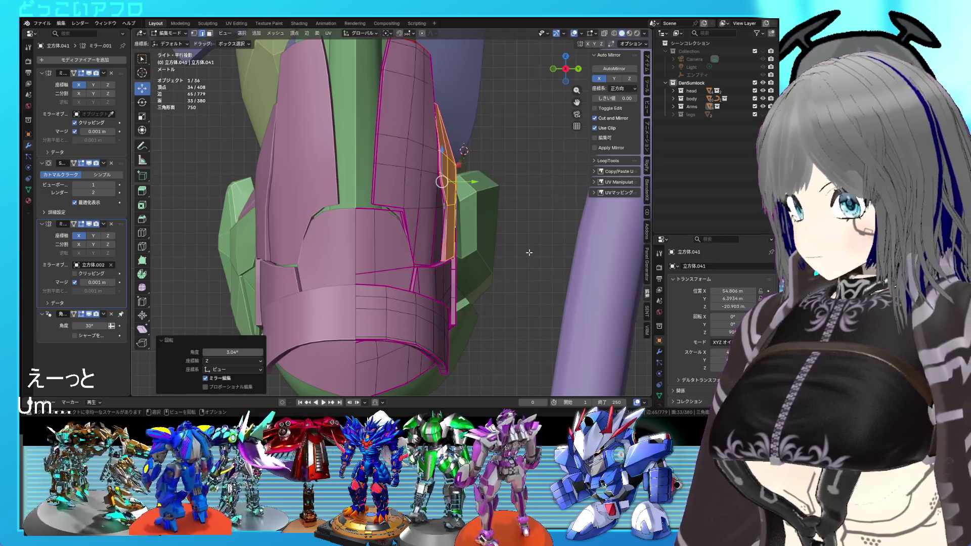
mouse_move(528, 257)
middle_mouse_down()
mouse_move(397, 226)
mouse_move(447, 248)
mouse_move(444, 268)
mouse_move(436, 247)
mouse_move(480, 216)
mouse_move(384, 231)
mouse_move(479, 224)
mouse_move(406, 228)
middle_mouse_up()
key("Tab")
key("ctrl+s")
key("Tab")
left_click(322, 246)
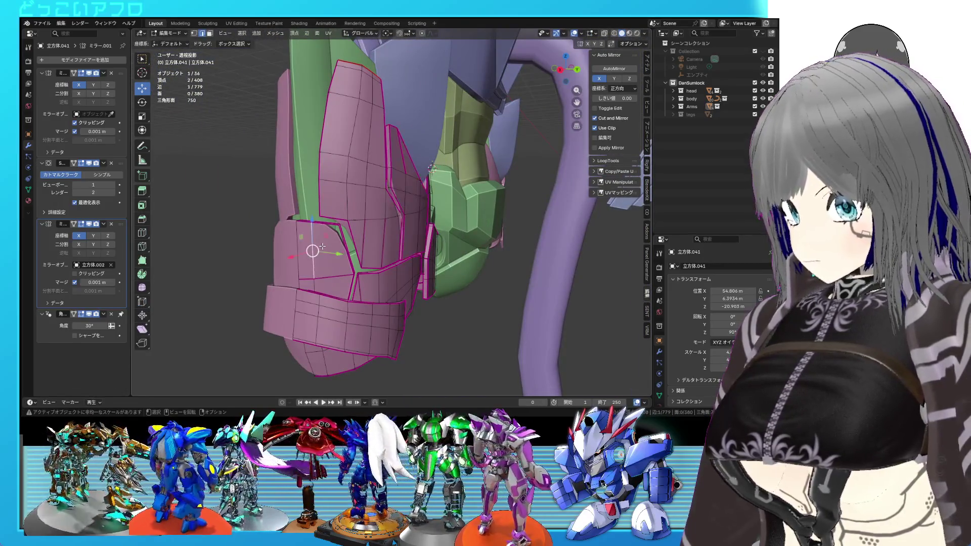
Step: Shift the thin side strip 0.096 m outward along X
key("l")
key("ctrl+KP_1")
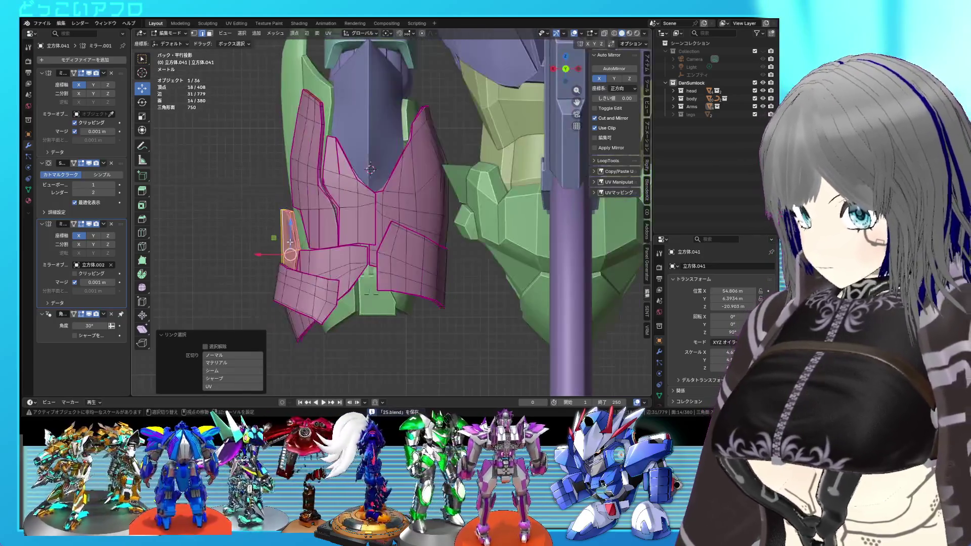
key("alt+z")
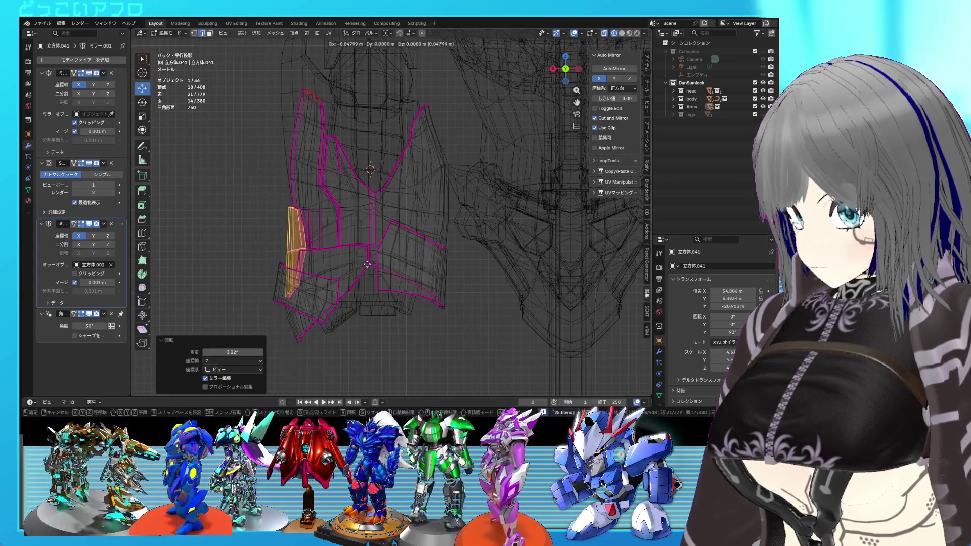
left_click(362, 264)
key("alt+z")
mouse_move(361, 264)
middle_mouse_down()
mouse_move(500, 263)
mouse_move(370, 250)
mouse_move(410, 209)
middle_mouse_up()
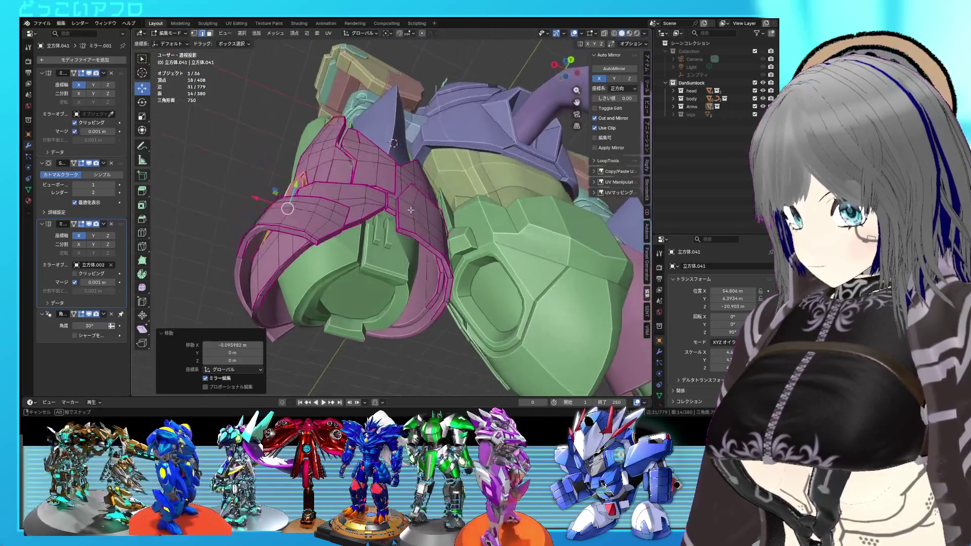
Step: Move the whole lower band 0.2 m forward along Y and save
left_click(320, 214)
key("ctrl+l")
middle_click_drag(316, 215, 380, 198)
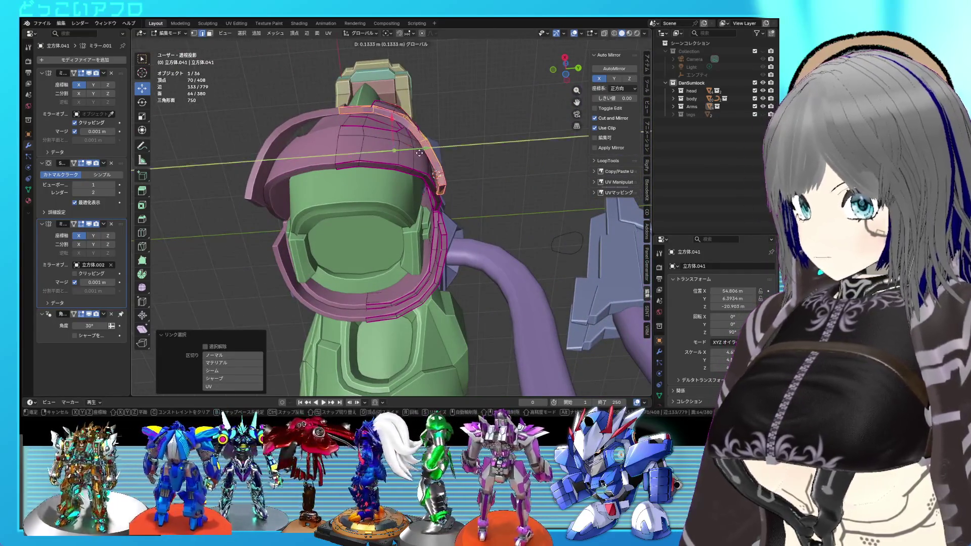
left_click(420, 153)
key("ctrl+KP_1")
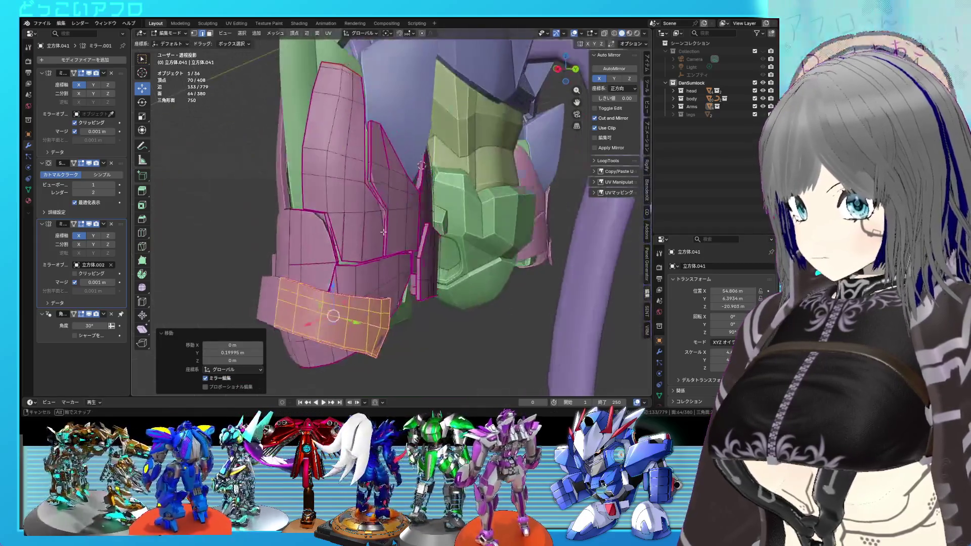
key("ctrl+s")
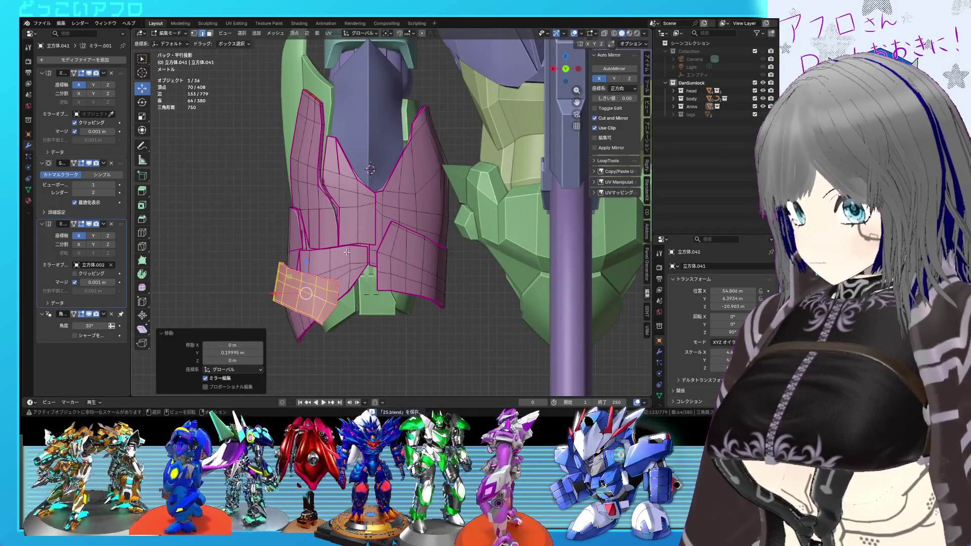
mouse_move(352, 213)
middle_mouse_down()
mouse_move(414, 214)
mouse_move(450, 244)
mouse_move(553, 256)
mouse_move(396, 223)
mouse_move(375, 228)
mouse_move(416, 233)
mouse_move(396, 237)
mouse_move(411, 219)
mouse_move(396, 225)
mouse_move(403, 205)
mouse_move(437, 176)
mouse_move(428, 202)
middle_mouse_up()
key("Tab")
key("Tab")
Step: Lift the lower band, rotate it freely, then tilt it 13.4°
key("ctrl+KP_1")
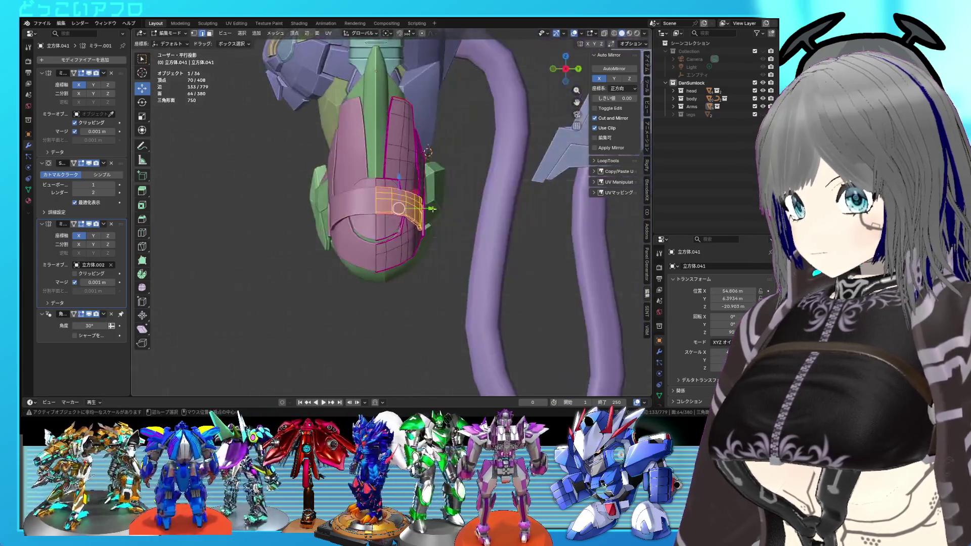
key("g")
left_click(376, 223)
key("r")
key("r")
mouse_move(376, 223)
middle_mouse_down()
mouse_move(482, 259)
mouse_move(487, 218)
mouse_move(467, 261)
mouse_move(464, 243)
middle_mouse_up()
key("Escape")
key("r")
key("r")
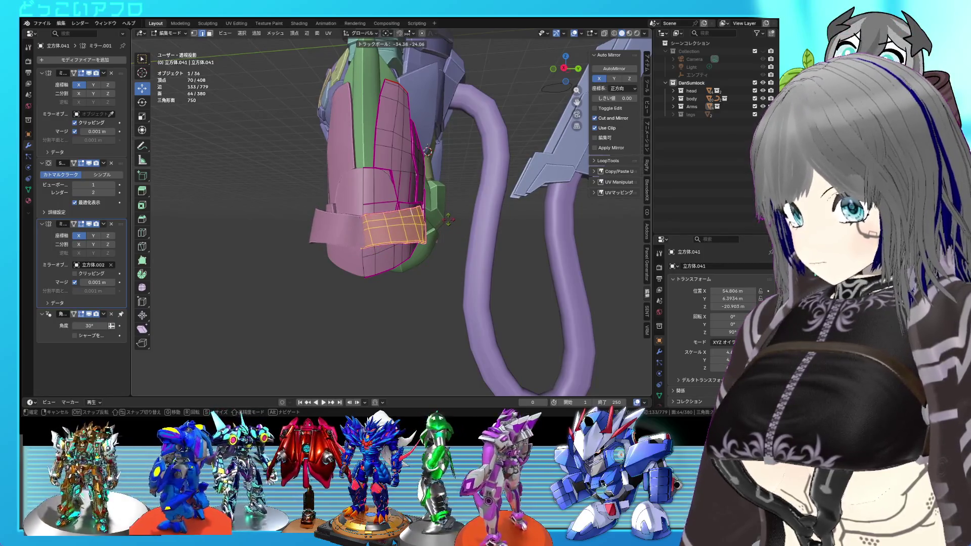
left_click(447, 220)
middle_click_drag(461, 229, 387, 246)
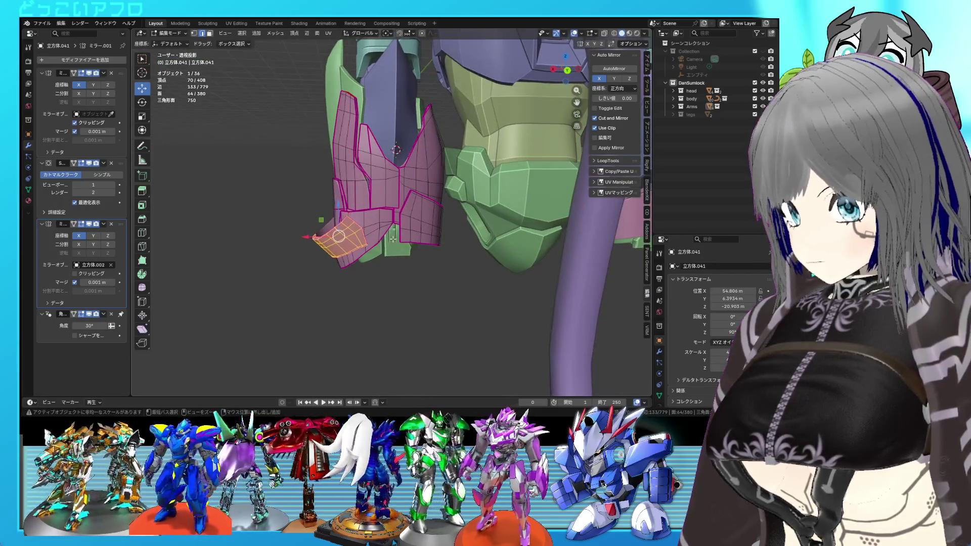
key("r")
left_click(402, 263)
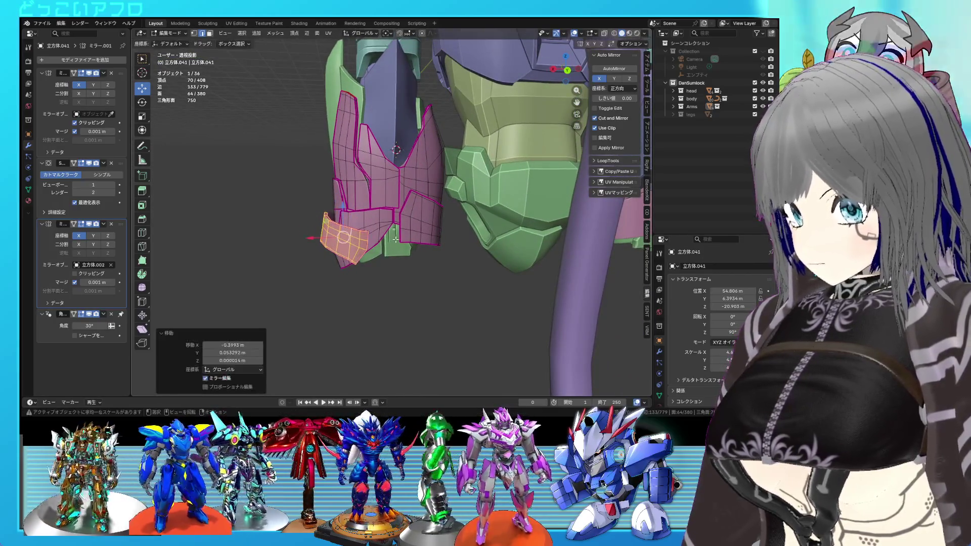
key("Tab")
mouse_move(403, 270)
middle_mouse_down()
mouse_move(480, 263)
mouse_move(405, 226)
mouse_move(462, 193)
mouse_move(466, 219)
mouse_move(441, 239)
mouse_move(386, 211)
mouse_move(405, 197)
mouse_move(378, 202)
middle_mouse_up()
key("Tab")
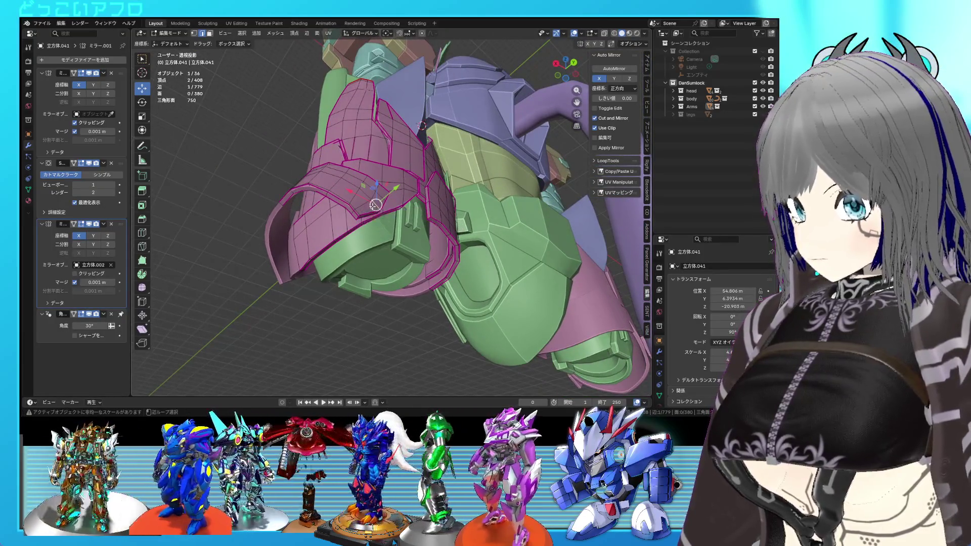
Step: Select the armor piece from its top-edge loop and move it to a new position
right_click(373, 207)
left_click(353, 187)
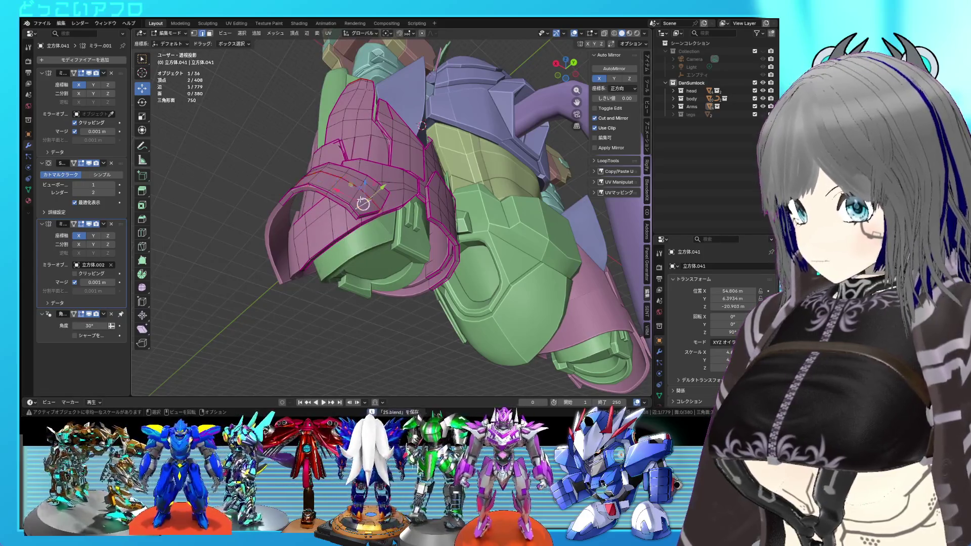
key("l")
middle_click_drag(360, 199, 381, 170)
left_click(375, 172)
mouse_move(384, 178)
middle_mouse_down()
mouse_move(343, 220)
mouse_move(356, 208)
middle_mouse_up()
Step: Clear the seams from two edge loops, select the seam-bounded strip of faces, and save
key("alt+a")
left_click(360, 206, "alt")
key("ctrl+e")
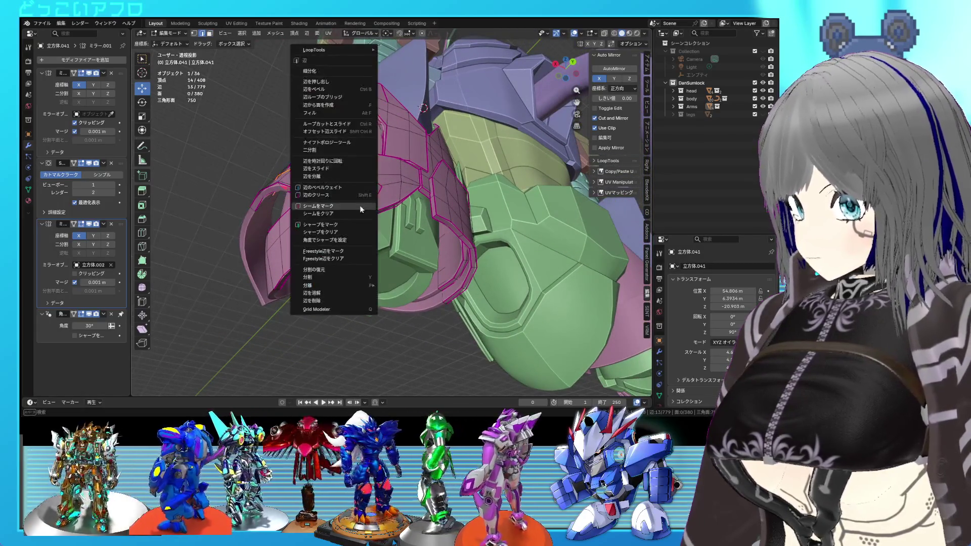
left_click(353, 215)
key("ctrl+s")
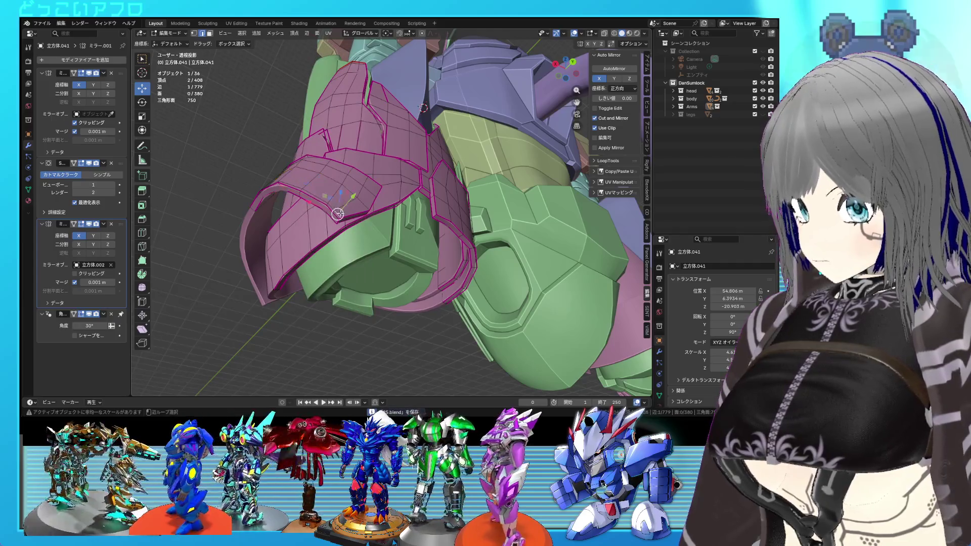
left_click(338, 214, "alt")
key("ctrl+e")
left_click(341, 214)
key("alt+a")
middle_click_drag(341, 217, 369, 237)
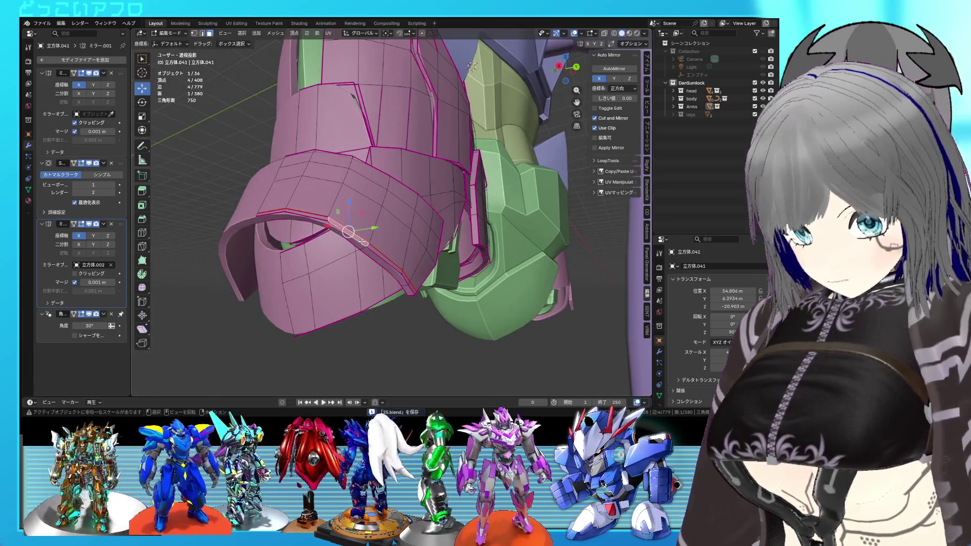
key("l")
mouse_move(465, 242)
middle_mouse_down()
mouse_move(395, 180)
mouse_move(378, 216)
middle_mouse_up()
key("ctrl+s")
Step: Abandon moving the faces and inspect the armor's underside in Object Mode
key("g")
mouse_move(365, 241)
middle_mouse_down()
mouse_move(369, 212)
mouse_move(392, 207)
middle_mouse_up()
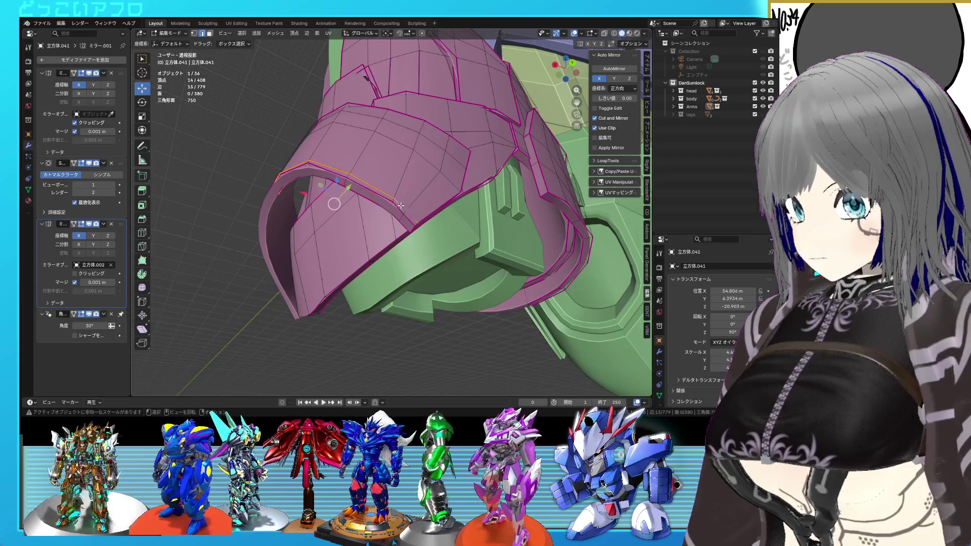
right_click(400, 206)
key("Escape")
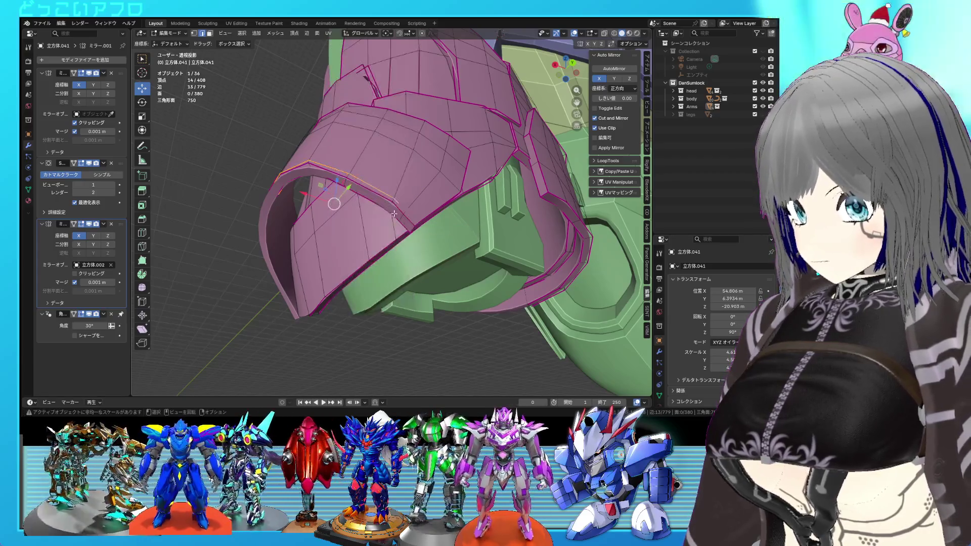
key("Tab")
mouse_move(406, 214)
middle_mouse_down()
mouse_move(447, 230)
mouse_move(391, 235)
mouse_move(359, 187)
mouse_move(459, 265)
mouse_move(568, 243)
mouse_move(431, 247)
mouse_move(399, 231)
mouse_move(408, 234)
mouse_move(397, 156)
mouse_move(390, 171)
middle_mouse_up()
scroll(387, 184, "up", 4)
key("Tab")
Step: Mark the selected loop as a seam and select the seam-bounded outer plate
key("ctrl+e")
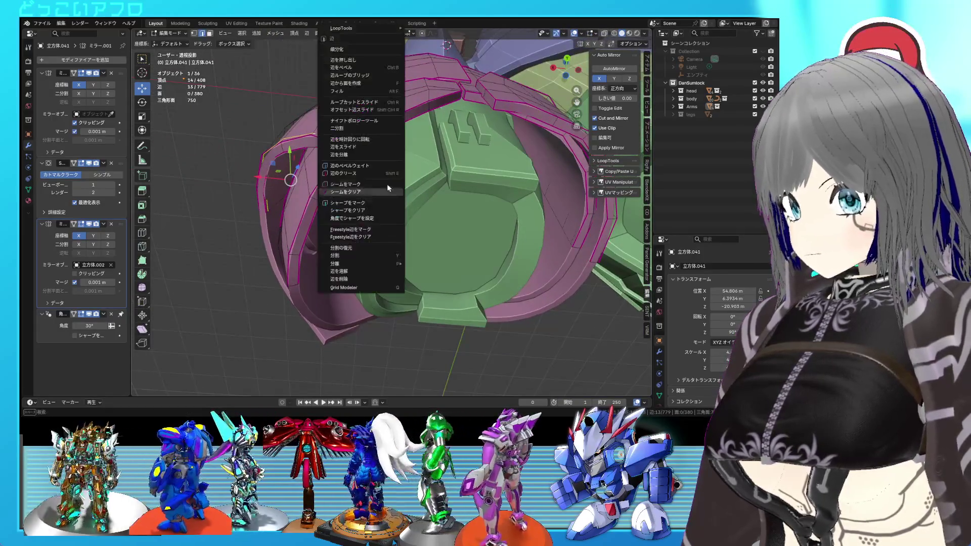
key("Escape")
middle_click_drag(448, 191, 436, 212)
key("ctrl+e")
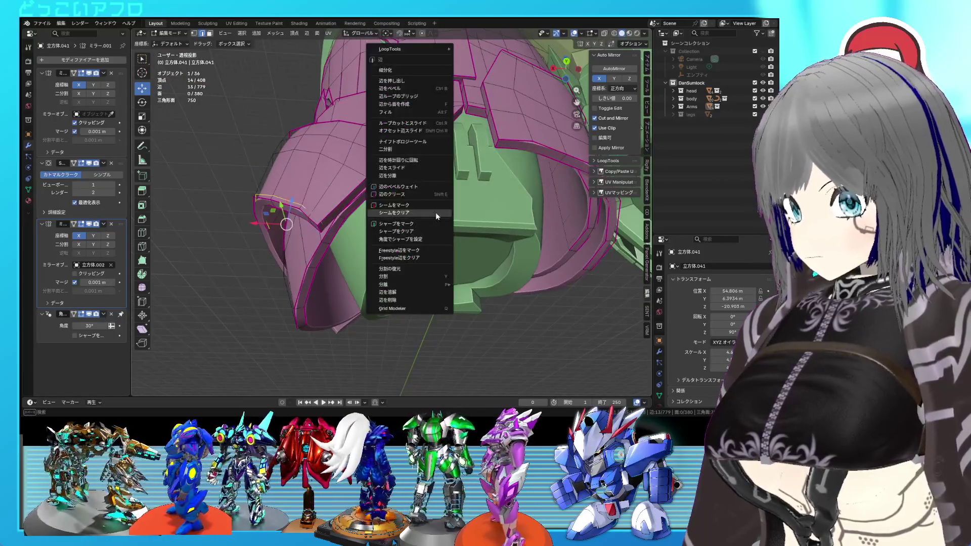
left_click(435, 212)
key("alt+a")
key("ctrl+l")
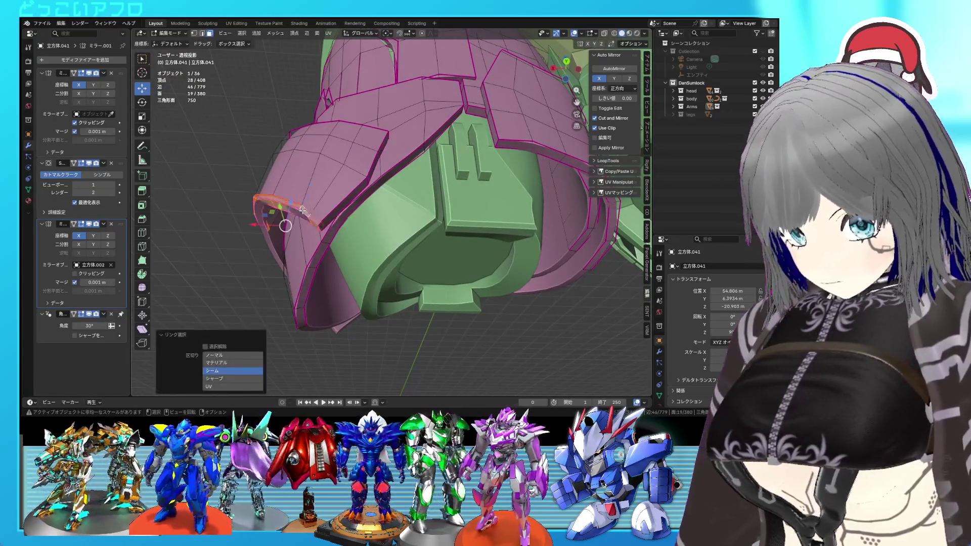
Step: Tilt the outer plate -2.42°, shift it about -0.35 m in X, and save
key("ctrl+KP_1")
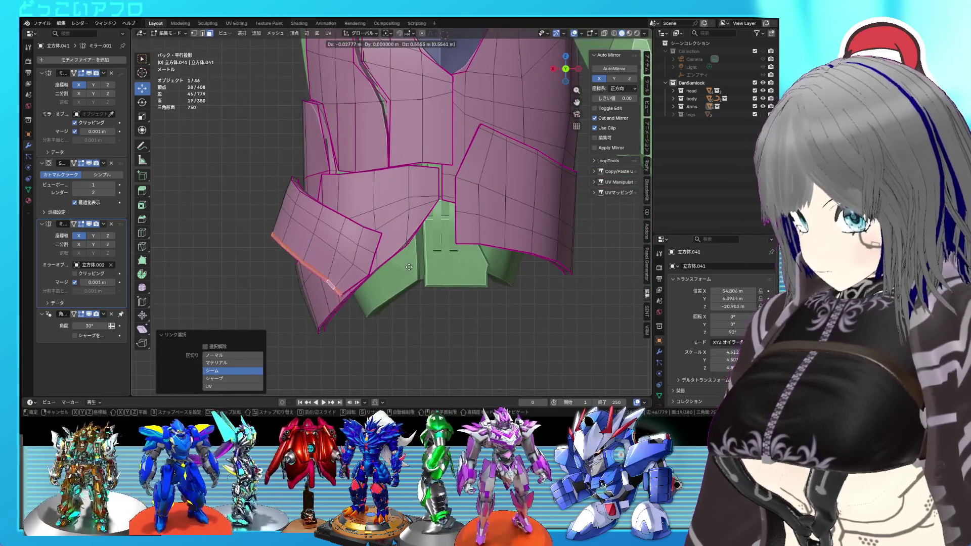
left_click(416, 263)
mouse_move(415, 262)
middle_mouse_down()
mouse_move(456, 210)
mouse_move(404, 301)
mouse_move(412, 287)
mouse_move(482, 289)
mouse_move(394, 302)
mouse_move(604, 293)
mouse_move(520, 228)
mouse_move(445, 268)
mouse_move(472, 307)
mouse_move(449, 262)
middle_mouse_up()
key("g")
left_click(459, 207)
key("Tab")
scroll(436, 237, "down", 3)
scroll(482, 289, "down", 3)
key("ctrl+s")
scroll(396, 296, "up", 2)
key("KP_Decimal")
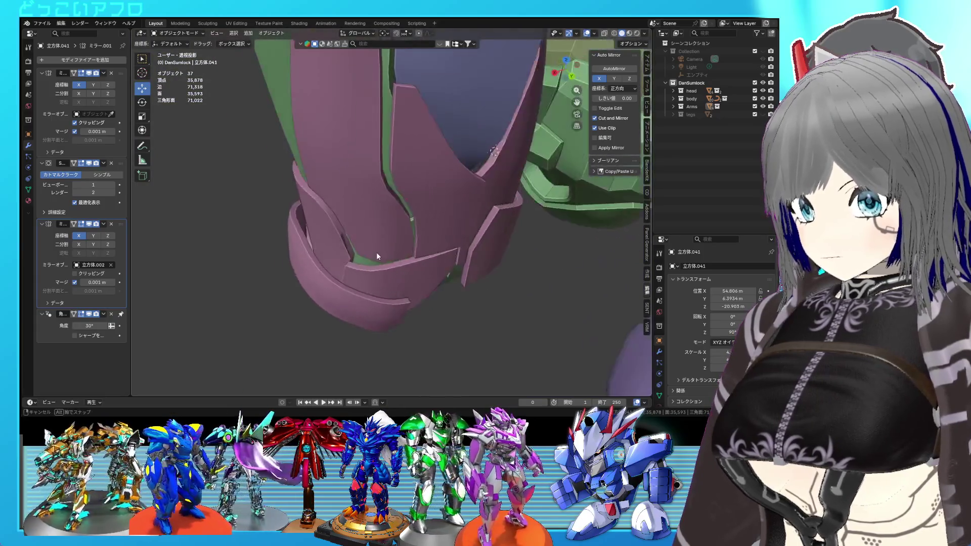
Step: Move the selected front-plate vertices and check the result in Object Mode
key("Tab")
key("g")
left_click(338, 229)
scroll(338, 228, "up", 6)
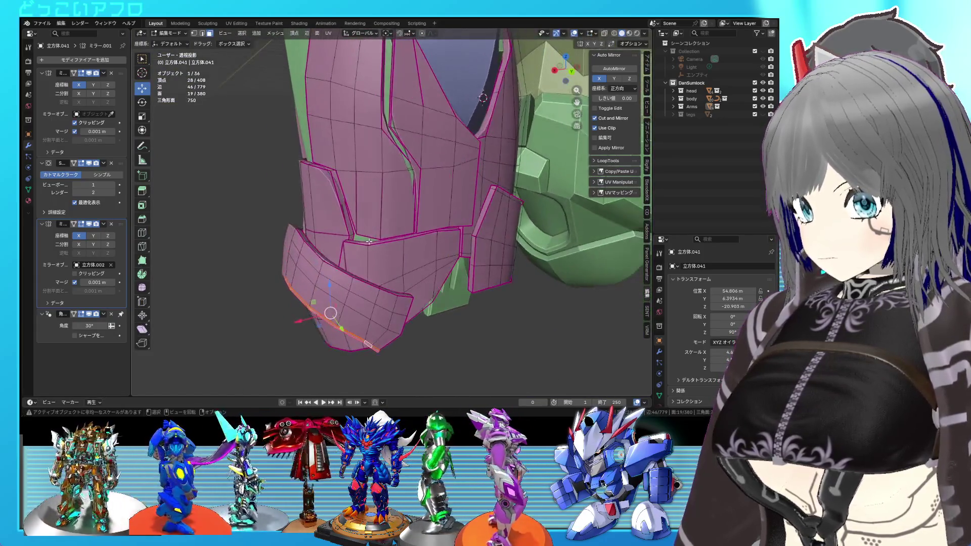
middle_click_drag(375, 289, 309, 275)
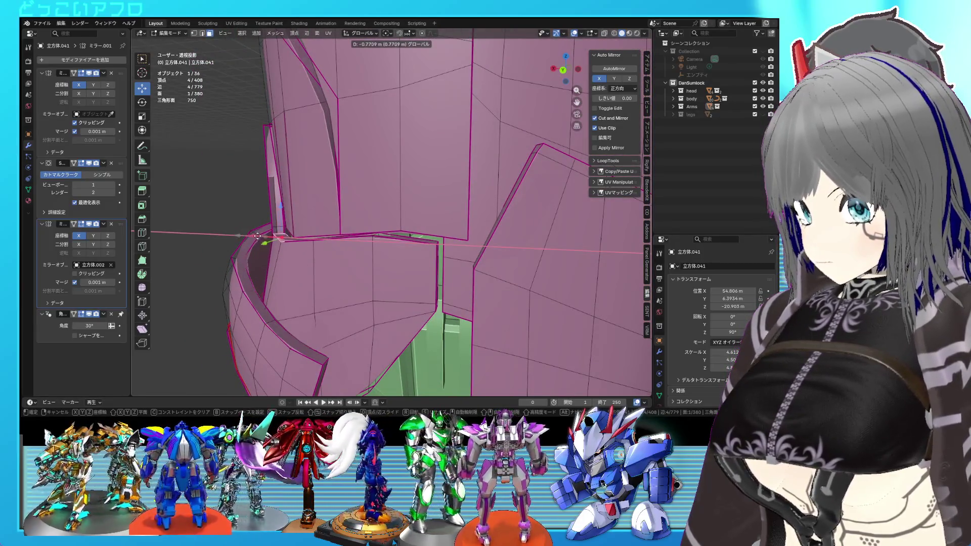
key("Return")
key("Tab")
middle_click_drag(511, 298, 532, 287)
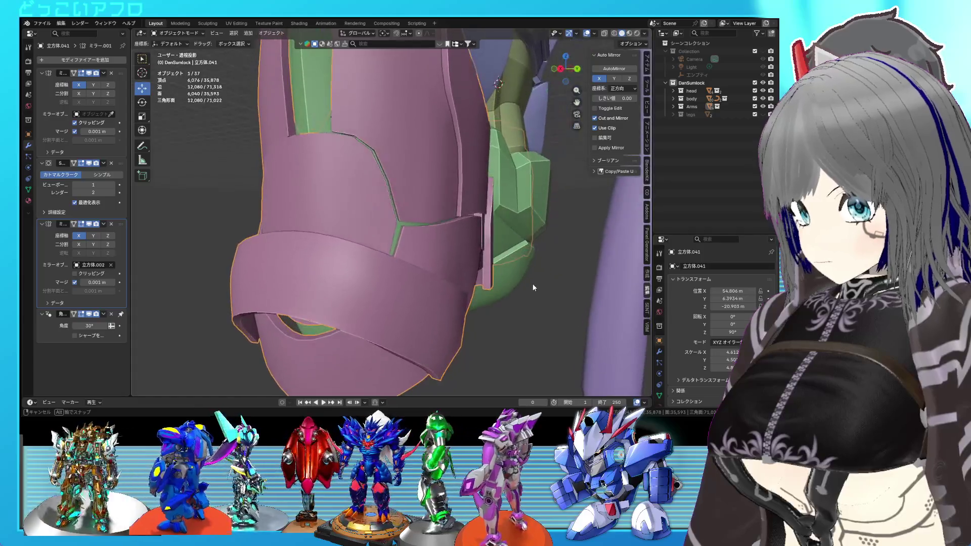
key("Tab")
scroll(371, 271, "up", 5)
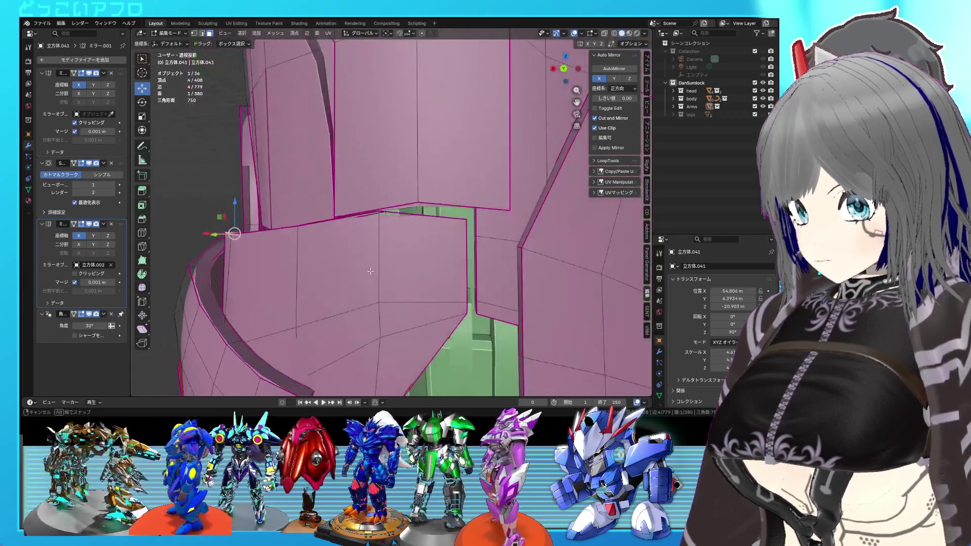
middle_click_drag(370, 272, 349, 268)
Step: Add the second corner vertex and raise the top vertices 0.1394 m along Z, then save
key("alt+z")
key("1")
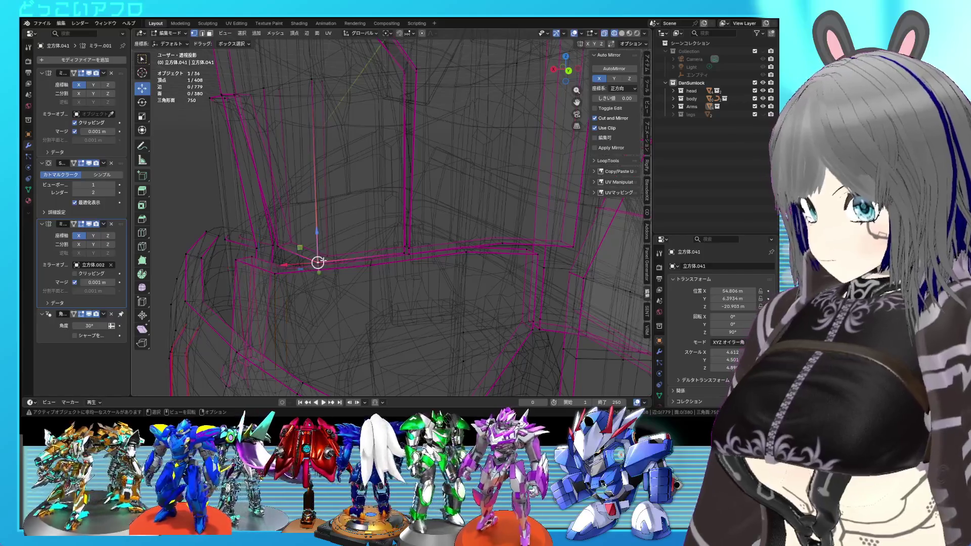
left_click(323, 260, "shift")
key("alt+z")
left_click(322, 228)
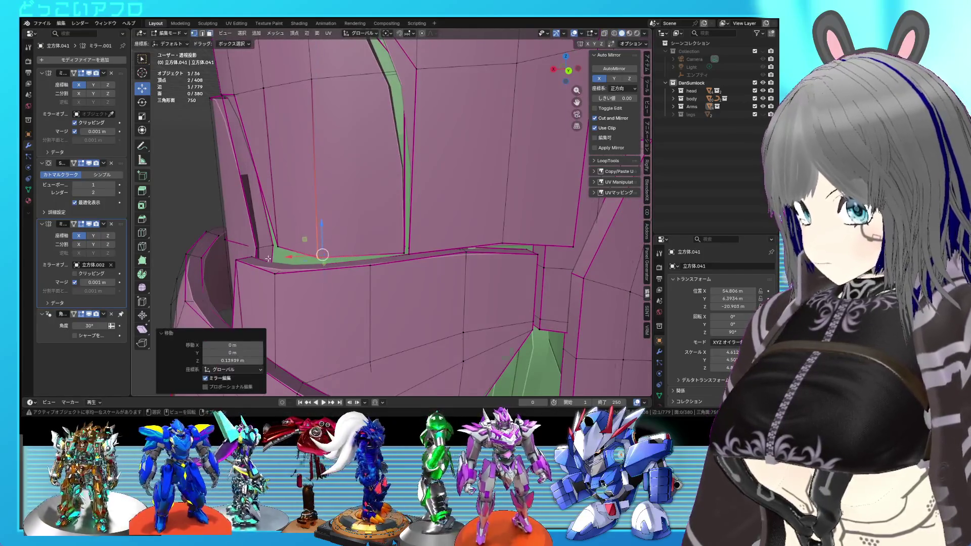
middle_click_drag(297, 264, 210, 253)
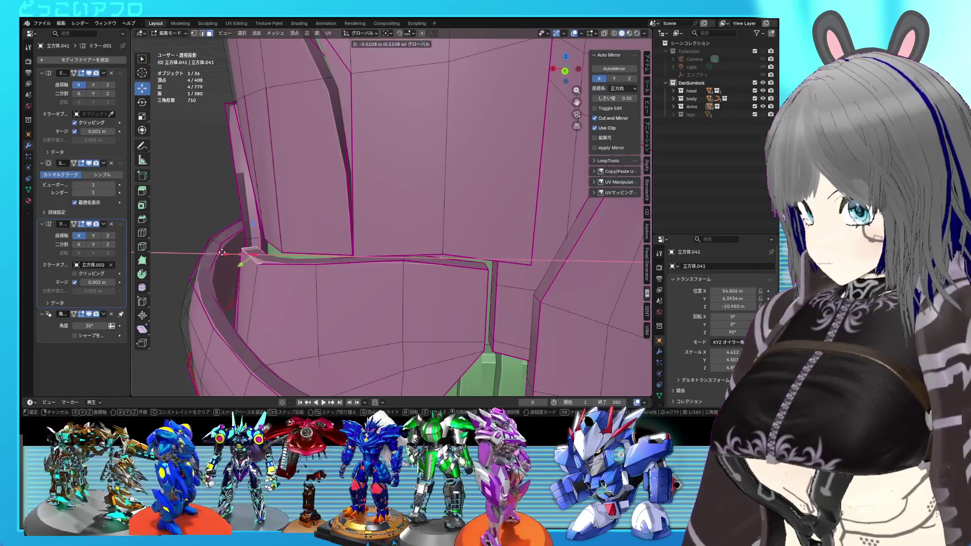
left_click(223, 251)
key("ctrl+s")
mouse_move(323, 268)
middle_mouse_down()
mouse_move(395, 275)
mouse_move(309, 239)
mouse_move(253, 252)
mouse_move(273, 243)
middle_mouse_up()
Step: Give the selected seam edges a full 1.000 crease
key("shift+e")
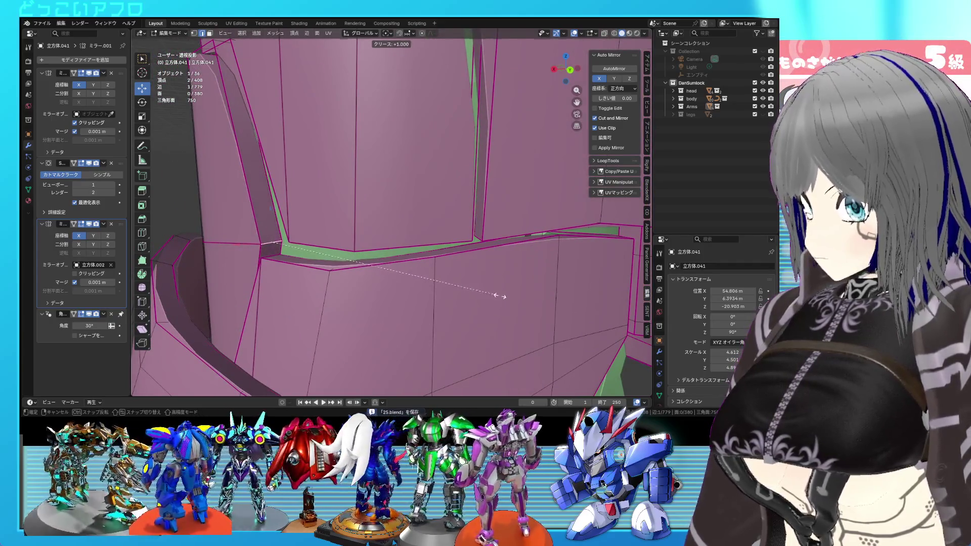
key("Return")
key("Tab")
scroll(501, 295, "down", 3)
middle_click_drag(502, 296, 487, 271)
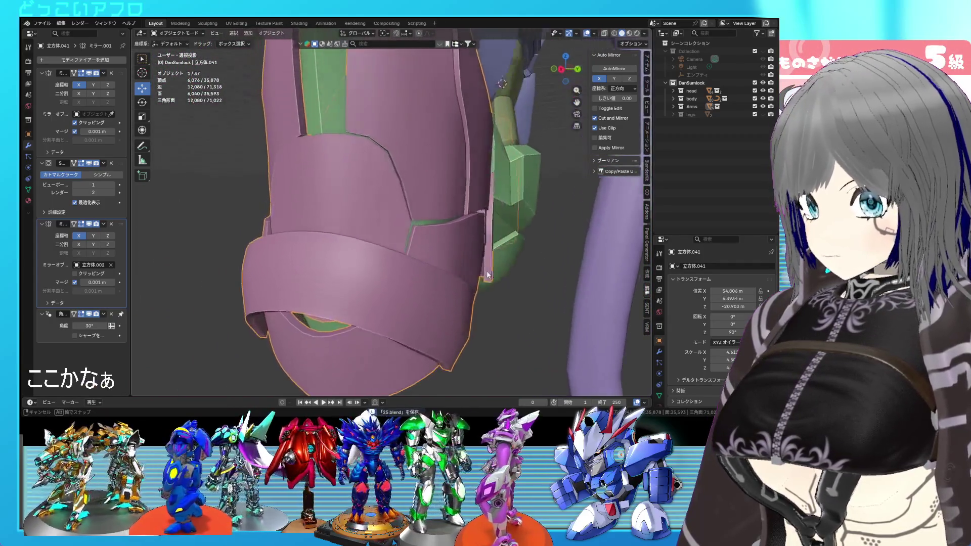
scroll(481, 271, "up", 6)
key("Tab")
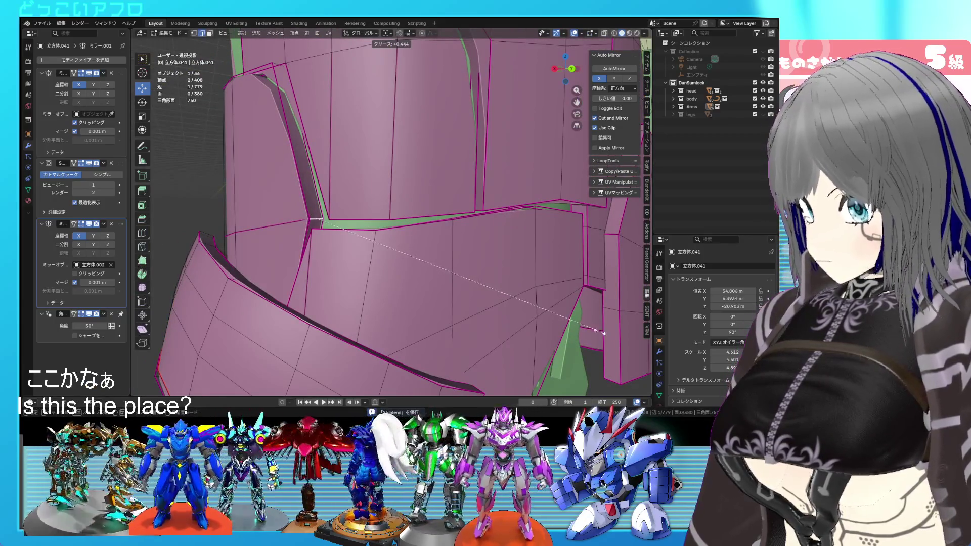
left_click(567, 326)
mouse_move(567, 326)
middle_mouse_down()
mouse_move(534, 311)
mouse_move(539, 318)
middle_mouse_up()
Step: Crease another seam edge to 0.882 and save 25.blend in Object Mode
key("shift+e")
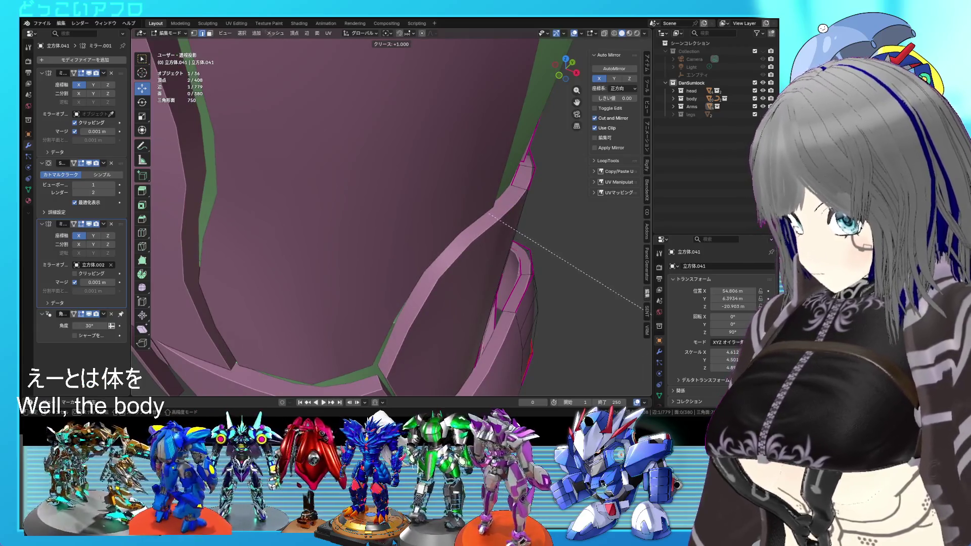
left_click(643, 323)
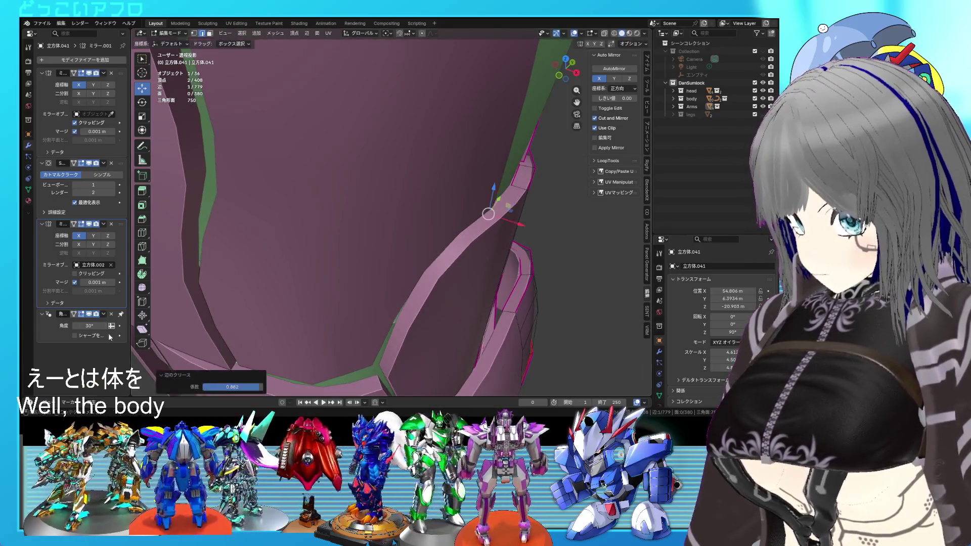
scroll(385, 306, "down", 5)
key("Tab")
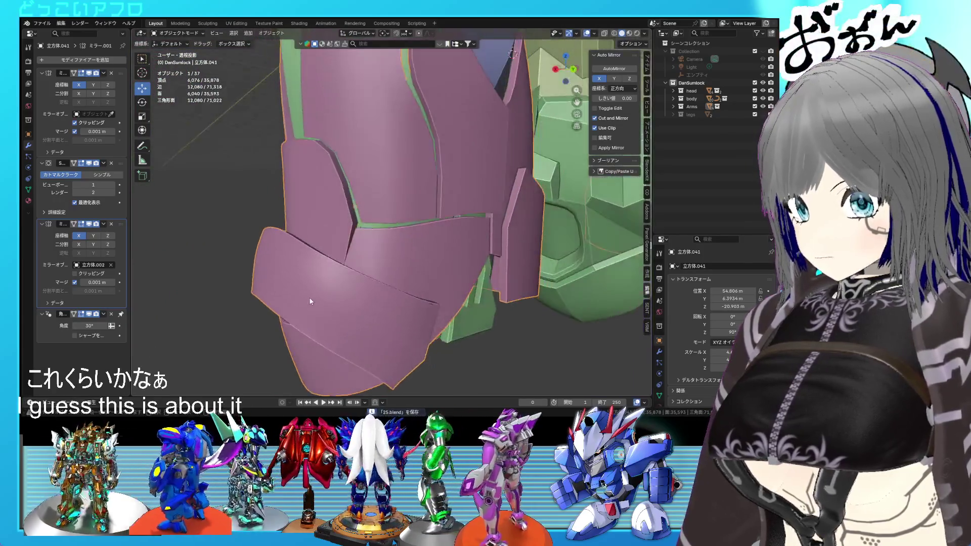
key("ctrl+s")
mouse_move(378, 304)
middle_mouse_down()
mouse_move(454, 335)
mouse_move(431, 304)
middle_mouse_up()
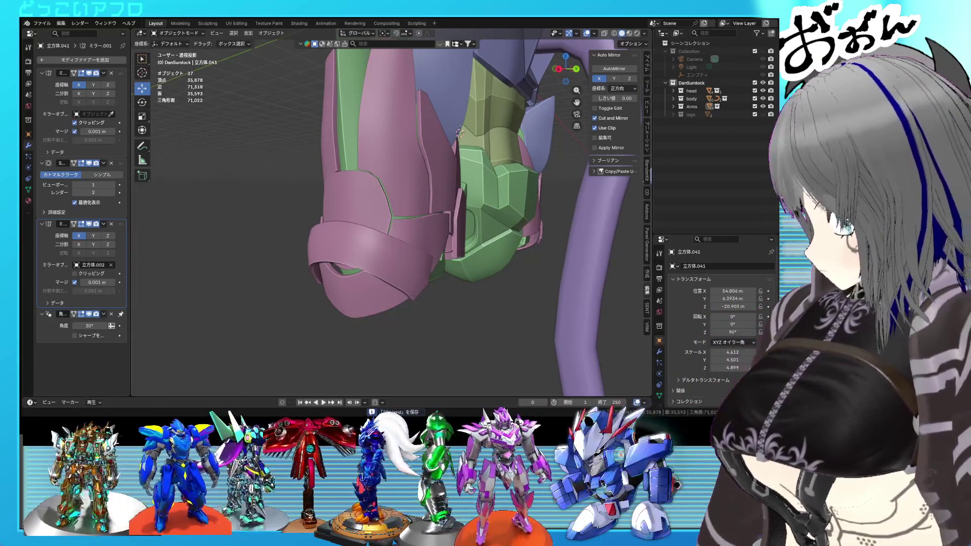
Step: Select the linked side plate and move it -0.585 m along X
mouse_move(424, 252)
middle_mouse_down()
mouse_move(398, 208)
mouse_move(402, 149)
mouse_move(391, 247)
mouse_move(418, 265)
mouse_move(517, 266)
mouse_move(416, 241)
mouse_move(390, 223)
mouse_move(476, 213)
mouse_move(504, 221)
mouse_move(497, 264)
middle_mouse_up()
key("Tab")
key("l")
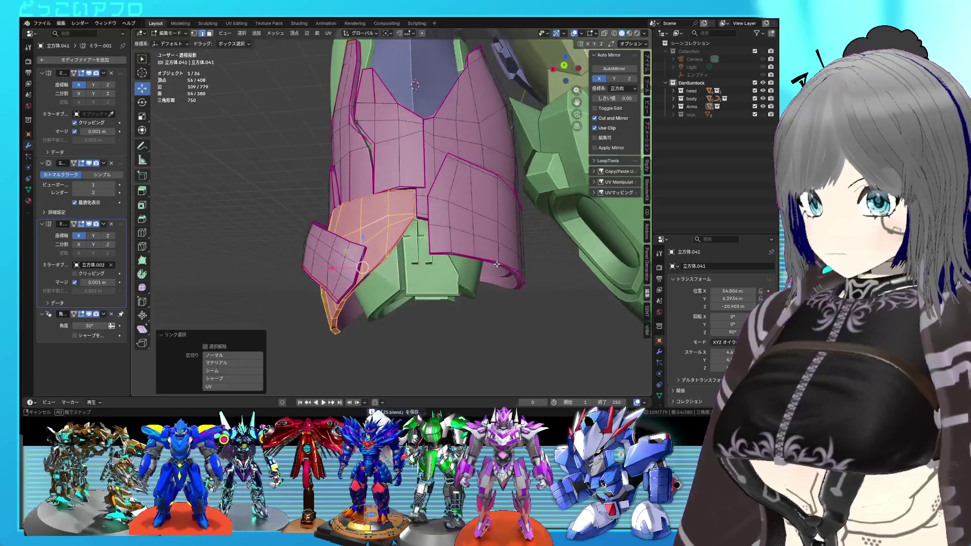
key("g")
key("x")
left_click(343, 265)
mouse_move(342, 266)
middle_mouse_down()
mouse_move(411, 179)
mouse_move(405, 261)
mouse_move(474, 292)
mouse_move(477, 275)
mouse_move(432, 268)
mouse_move(340, 278)
mouse_move(349, 268)
middle_mouse_up()
key("Tab")
key("Tab")
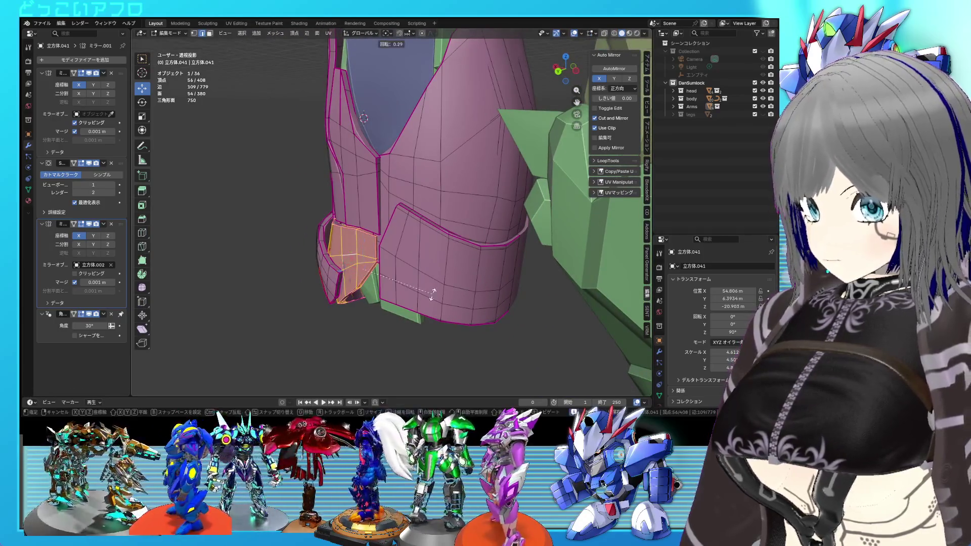
Step: In a back wireframe view, move six edge vertices to tuck the plate against the armour
mouse_move(450, 278)
middle_mouse_down()
mouse_move(481, 238)
mouse_move(446, 224)
middle_mouse_up()
key("shift+z")
scroll(447, 224, "down", 2)
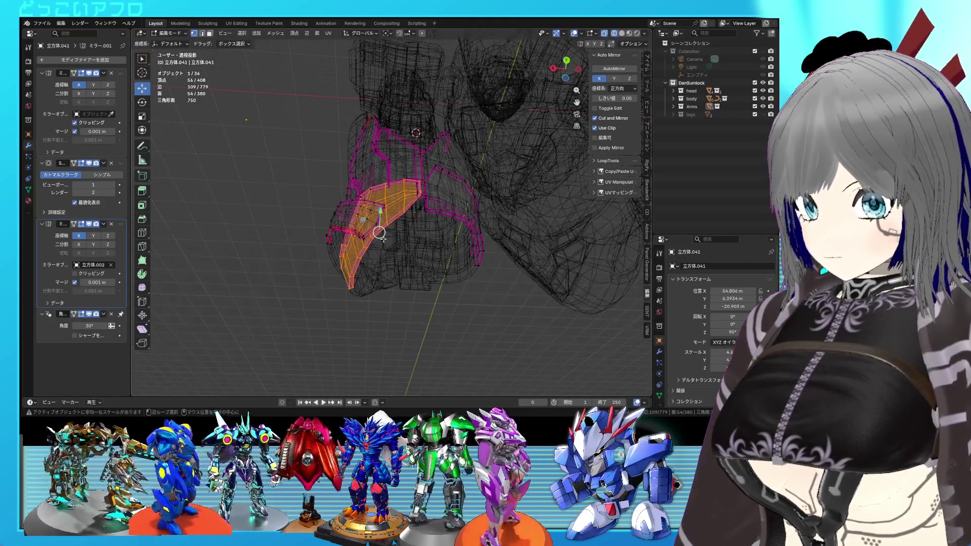
middle_click_drag(383, 238, 343, 225, "alt")
left_click_drag(399, 321, 399, 322)
mouse_move(400, 321)
middle_mouse_down()
mouse_move(363, 260)
mouse_move(400, 183)
mouse_move(407, 263)
mouse_move(444, 329)
mouse_move(483, 327)
mouse_move(496, 342)
mouse_move(459, 349)
mouse_move(468, 293)
mouse_move(451, 275)
mouse_move(417, 269)
mouse_move(441, 268)
mouse_move(460, 251)
mouse_move(454, 272)
mouse_move(375, 281)
mouse_move(463, 288)
mouse_move(488, 278)
mouse_move(375, 275)
mouse_move(473, 259)
mouse_move(483, 270)
mouse_move(466, 272)
mouse_move(520, 293)
mouse_move(344, 247)
middle_mouse_up()
key("shift+z")
left_click(400, 171)
Step: Return to Object Mode and save 25.blend
key("Tab")
key("ctrl+s")
scroll(441, 268, "down", 5)
key("ctrl+s")
scroll(354, 242, "up", 4)
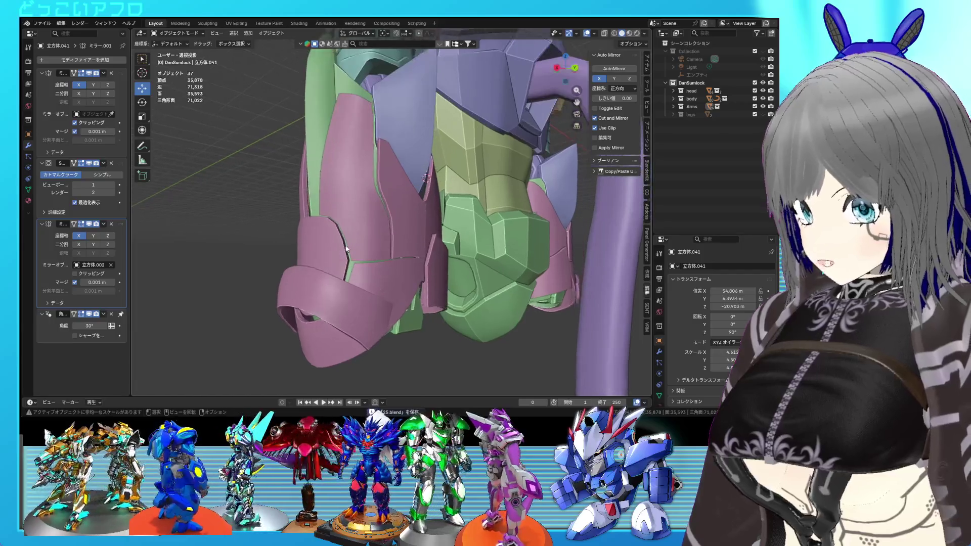
Step: Enter Edit Mode, save, and try an inset on faces of the left armour plate
key("Tab")
scroll(382, 231, "up", 3)
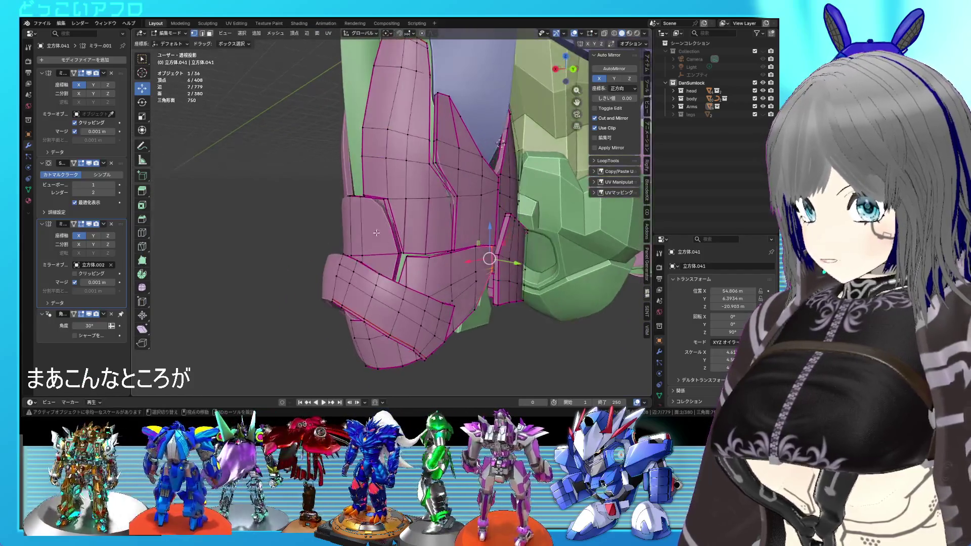
scroll(376, 268, "down", 4)
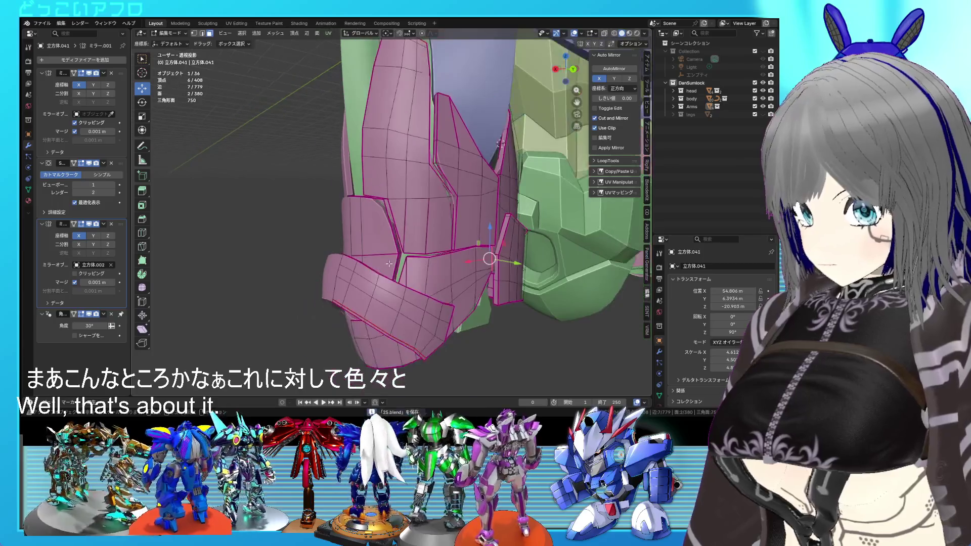
key("ctrl+s")
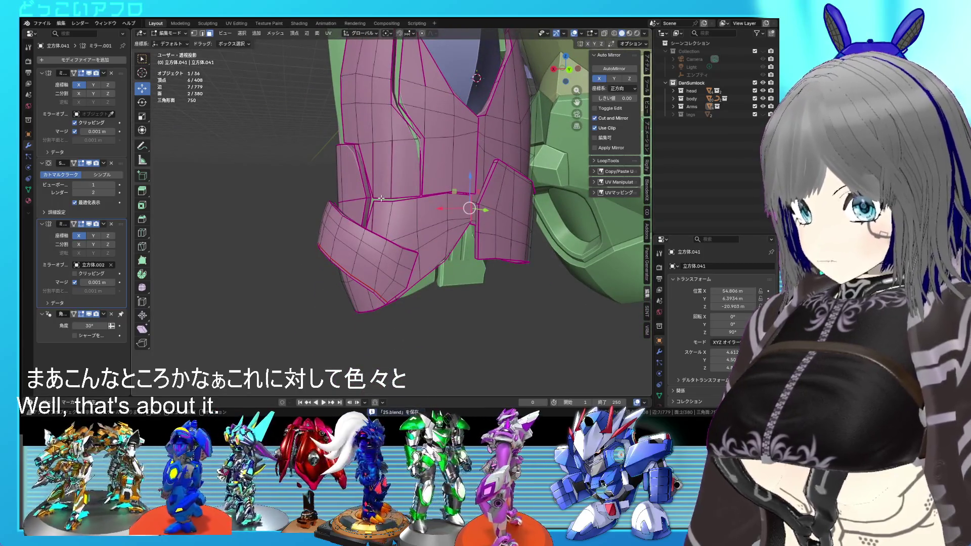
mouse_move(382, 198)
middle_mouse_down()
mouse_move(424, 168)
mouse_move(429, 192)
mouse_move(413, 229)
mouse_move(376, 217)
mouse_move(377, 207)
middle_mouse_up()
scroll(430, 192, "up", 4)
left_click(374, 235, "ctrl")
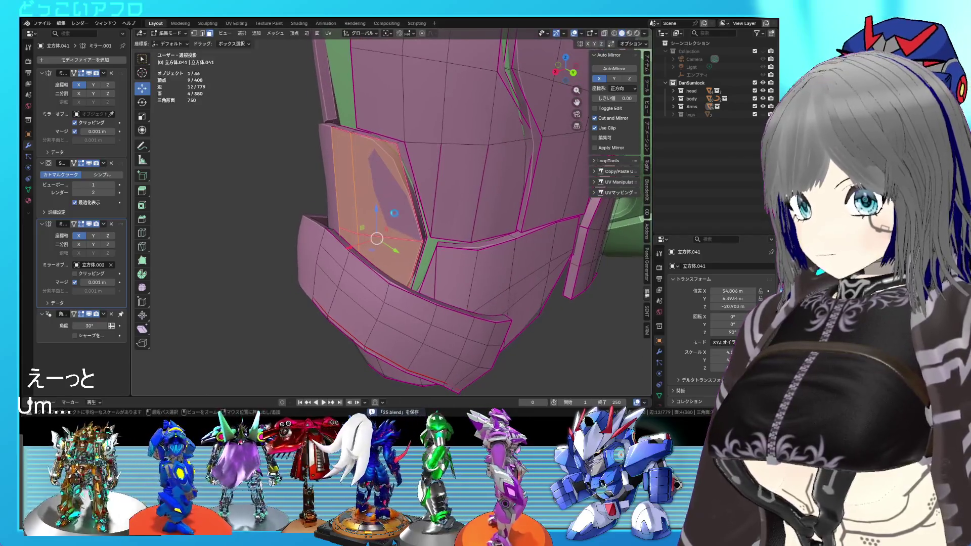
scroll(426, 212, "up", 1)
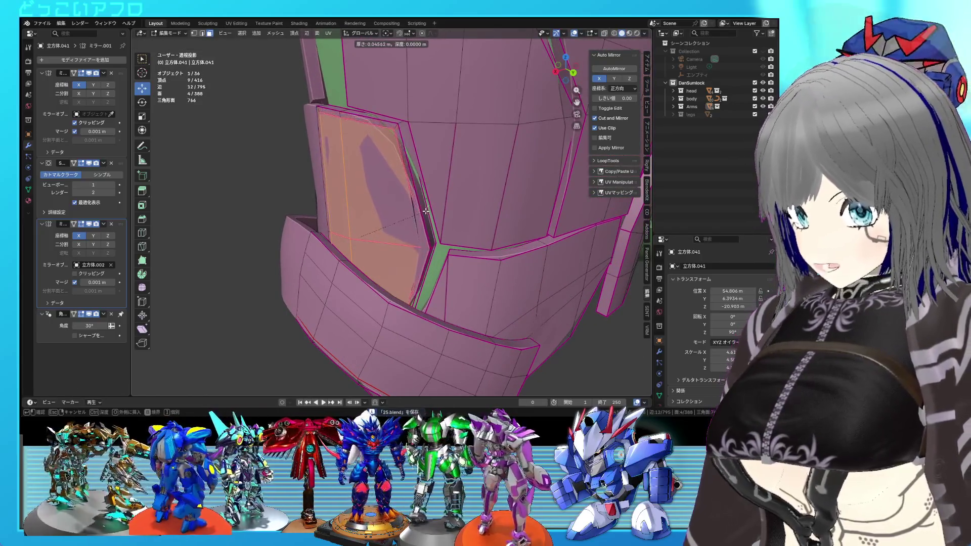
left_click(421, 210)
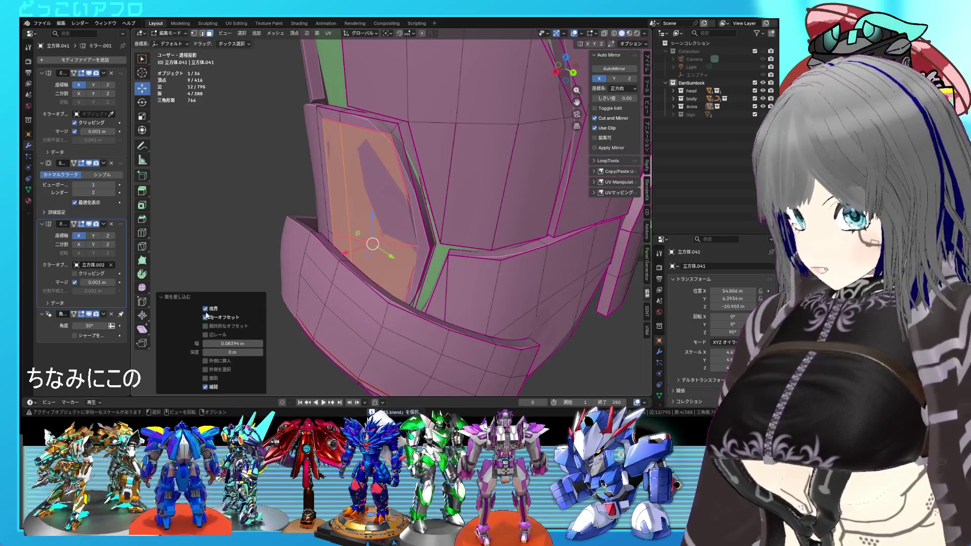
Step: In edge mode, select an edge on the plate seam and check it in wireframe
scroll(521, 208, "up", 3)
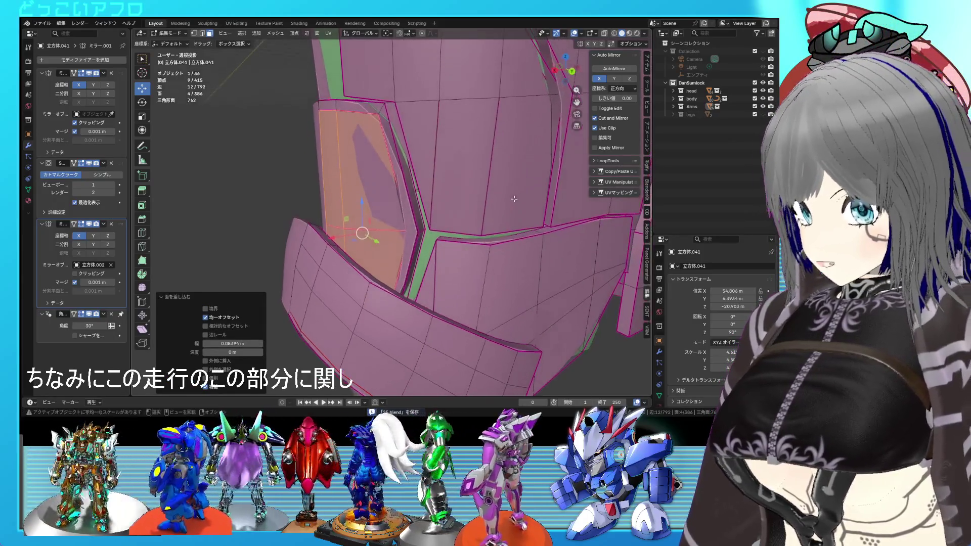
middle_click_drag(505, 204, 508, 204)
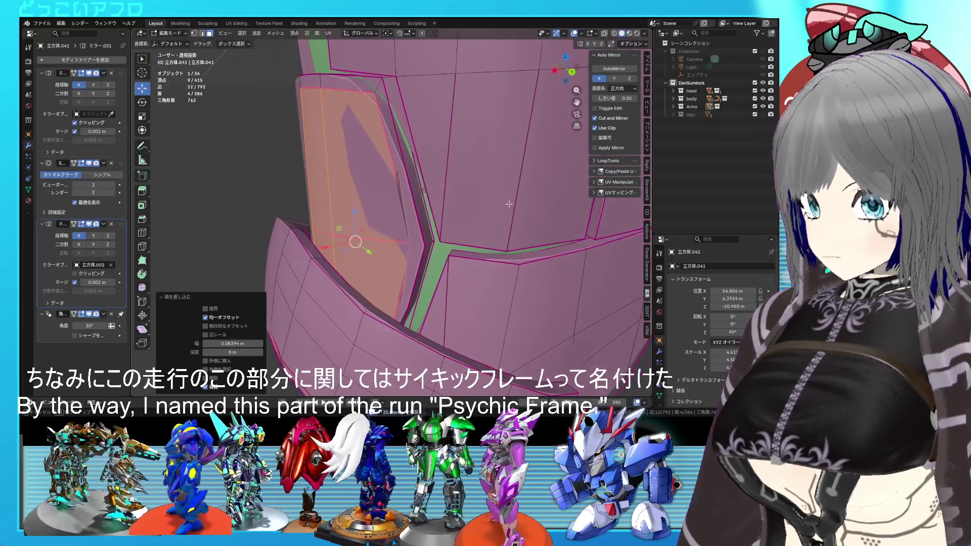
scroll(508, 203, "down", 2)
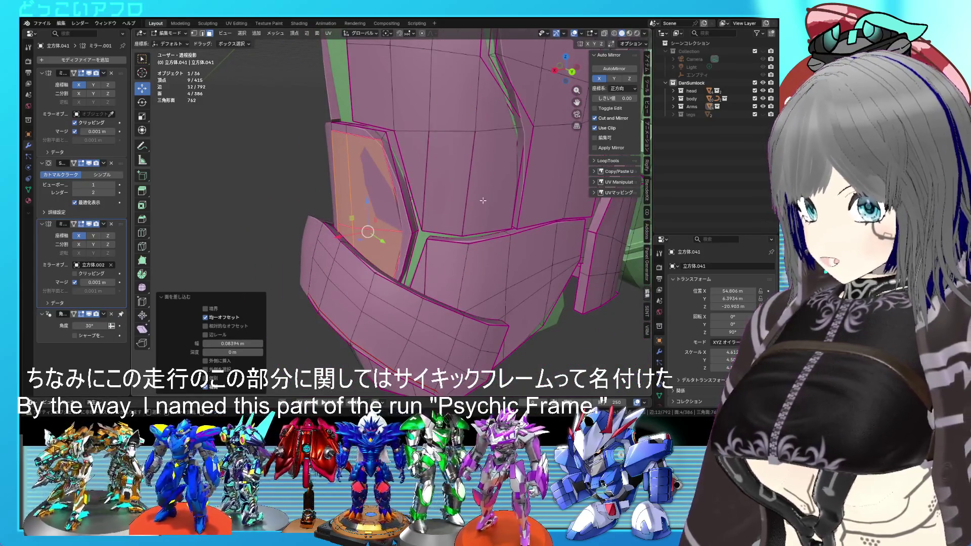
scroll(408, 234, "up", 2)
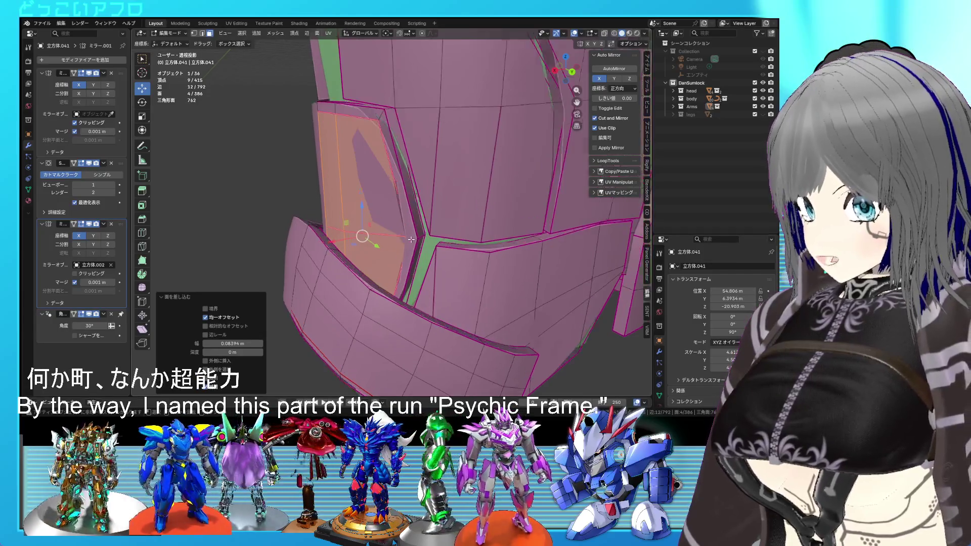
key("2")
left_click(419, 245)
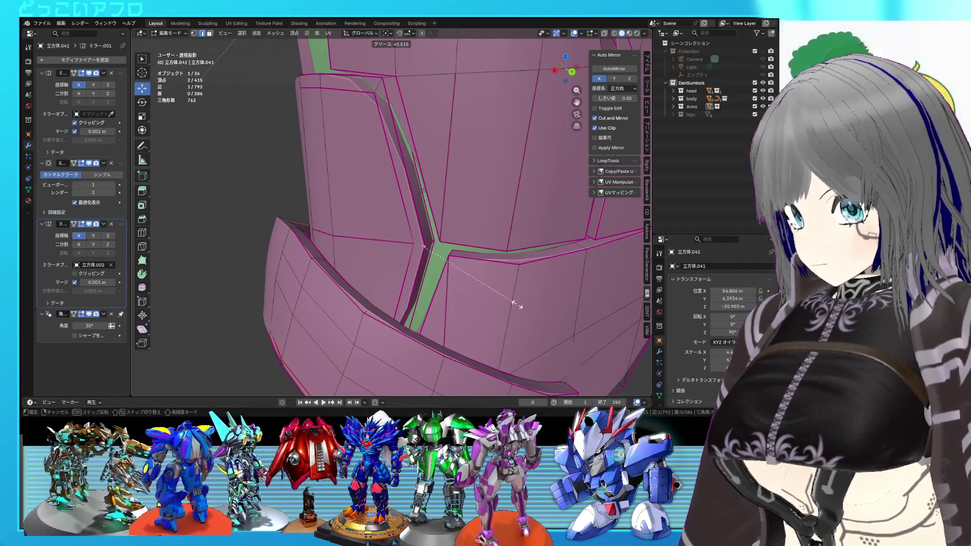
key("shift+z")
middle_click_drag(509, 250, 471, 140)
key("shift+z")
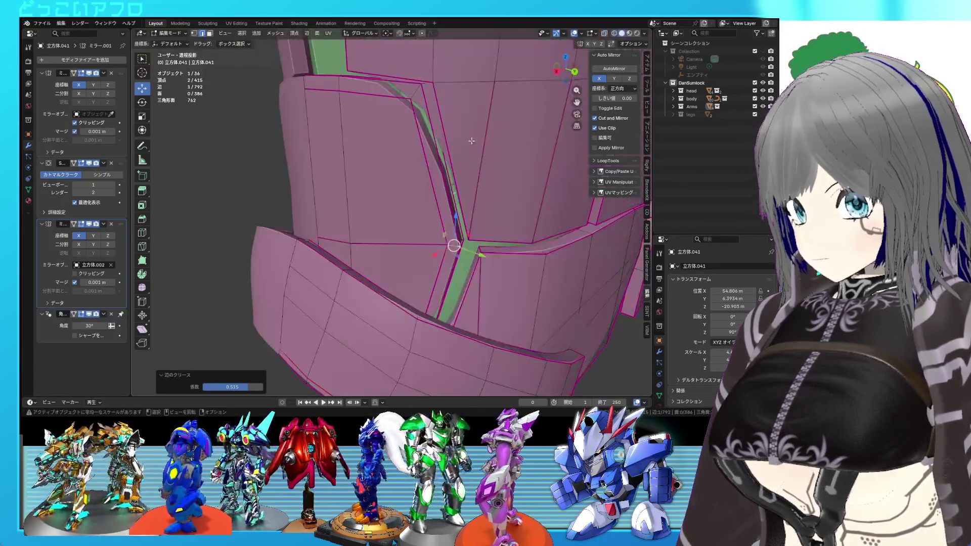
scroll(406, 243, "down", 2)
Step: Extrude the four side-panel faces, scale them to 0.928, and return to Object Mode
left_click_drag(377, 223, 354, 167)
middle_click_drag(354, 166, 432, 208)
left_click(423, 208)
key("ctrl+s")
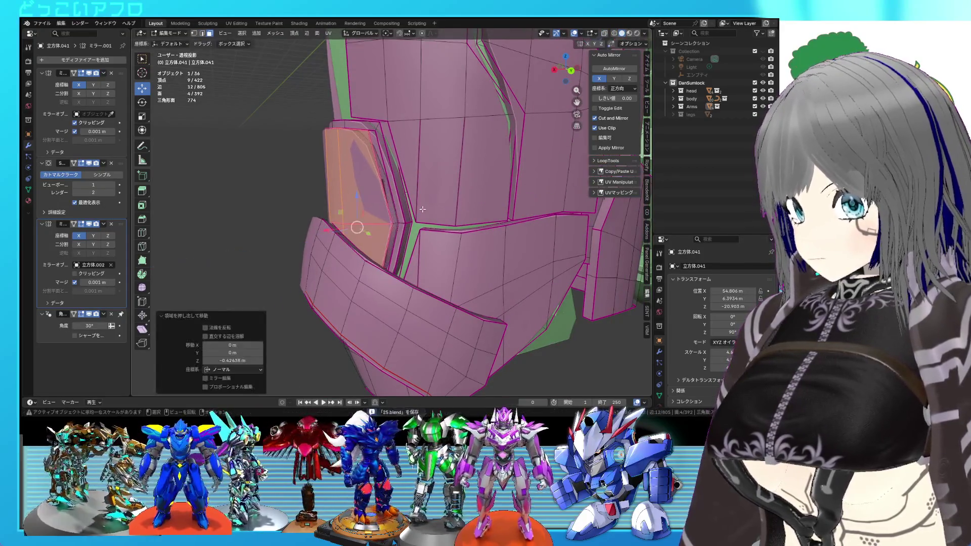
left_click(443, 226)
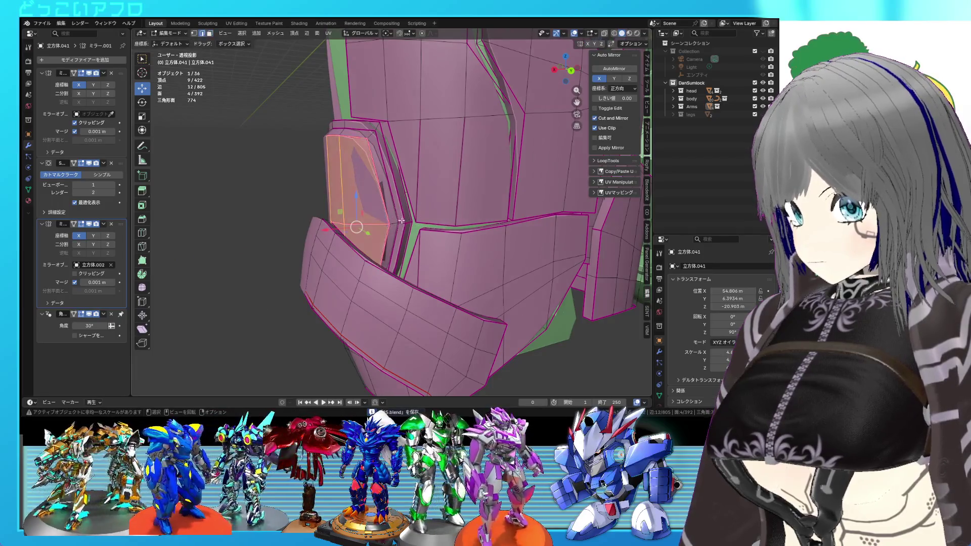
left_click(401, 221)
key("Tab")
mouse_move(465, 244)
middle_mouse_down()
mouse_move(521, 256)
mouse_move(506, 166)
mouse_move(475, 196)
mouse_move(465, 160)
mouse_move(447, 207)
mouse_move(468, 192)
mouse_move(439, 196)
mouse_move(474, 186)
mouse_move(377, 190)
middle_mouse_up()
scroll(374, 179, "down", 3)
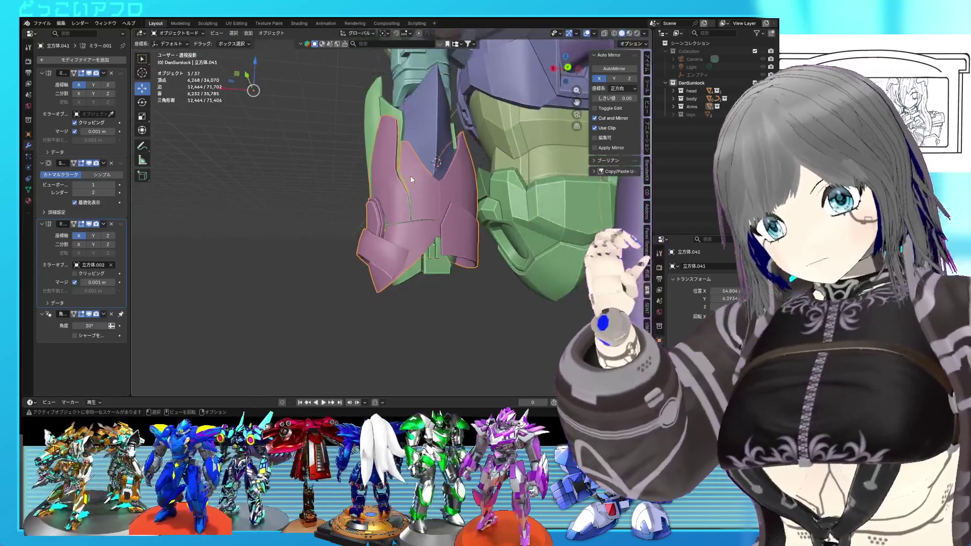
scroll(415, 176, "up", 4)
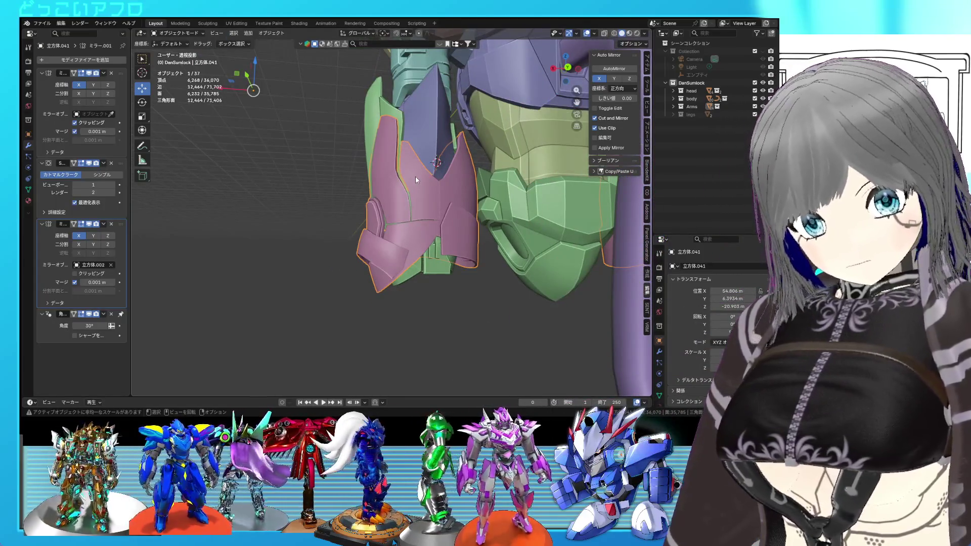
mouse_move(424, 196)
middle_mouse_down()
mouse_move(432, 205)
mouse_move(424, 278)
mouse_move(423, 263)
mouse_move(369, 227)
mouse_move(413, 232)
mouse_move(430, 154)
mouse_move(440, 184)
mouse_move(434, 169)
mouse_move(465, 159)
mouse_move(472, 210)
mouse_move(534, 220)
mouse_move(484, 229)
mouse_move(484, 207)
mouse_move(472, 222)
mouse_move(466, 204)
middle_mouse_up()
key("Tab")
scroll(378, 237, "up", 3)
Step: Select the band faces across the lower front plate and extrude them
middle_click_drag(390, 235, 428, 242)
left_click(385, 216)
middle_click_drag(385, 216, 325, 173)
left_click_drag(316, 171, 322, 176)
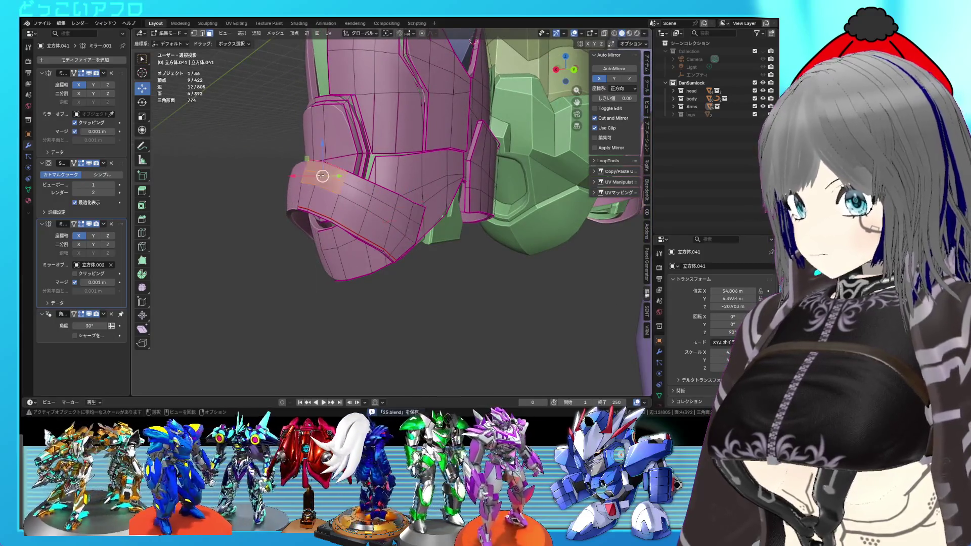
left_click_drag(417, 224, 403, 212, "shift")
left_click_drag(346, 172, 371, 193, "shift")
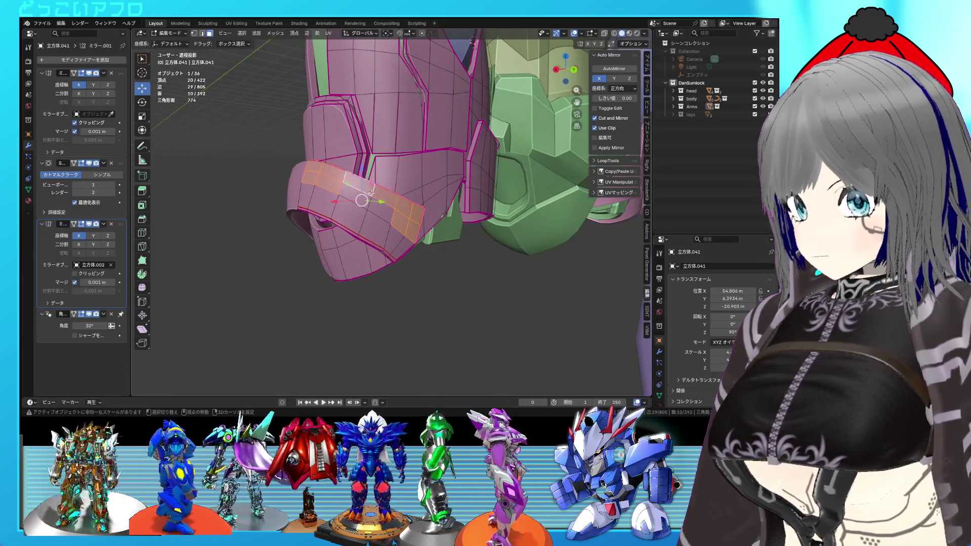
middle_click_drag(416, 229, 421, 235)
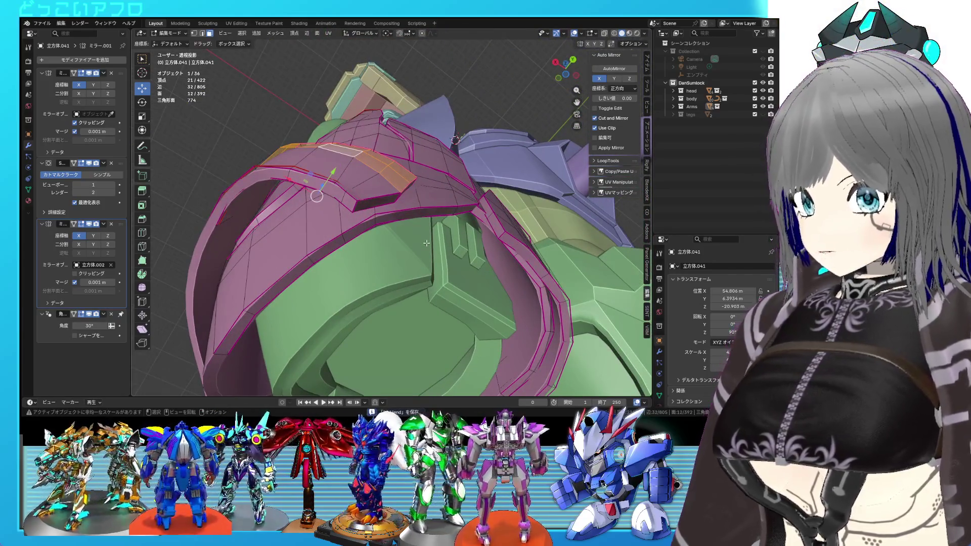
key("e")
left_click(429, 240)
key("s")
right_click(429, 237)
Step: Edge-slide the band's edge loop toward the plate rim, then leave Edit Mode
middle_click_drag(361, 162, 378, 195)
key("2")
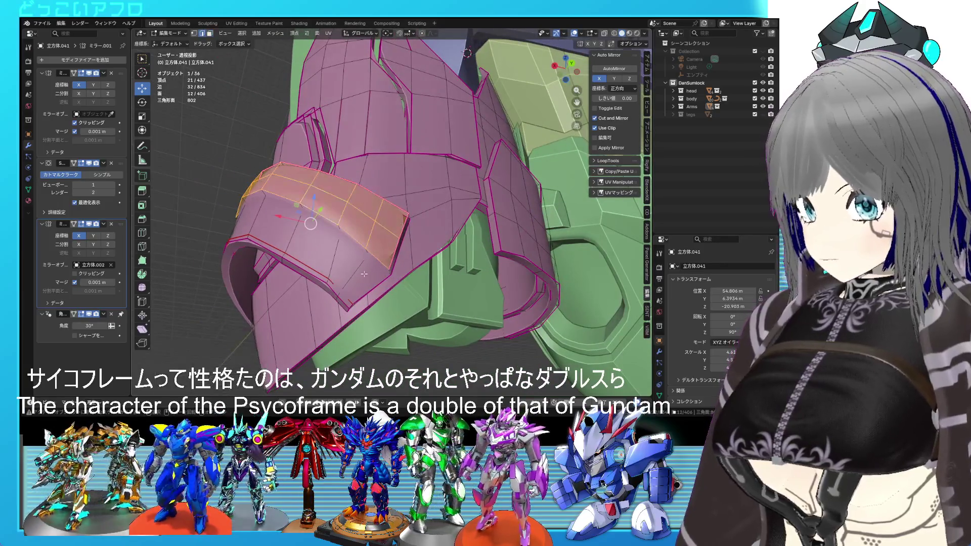
left_click(371, 267)
left_click(393, 265, "alt")
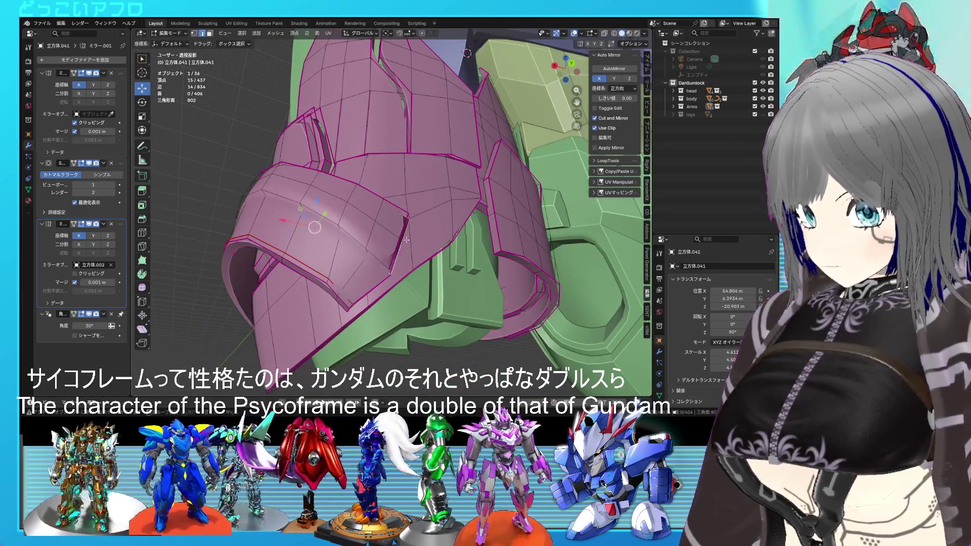
middle_click_drag(394, 265, 345, 266)
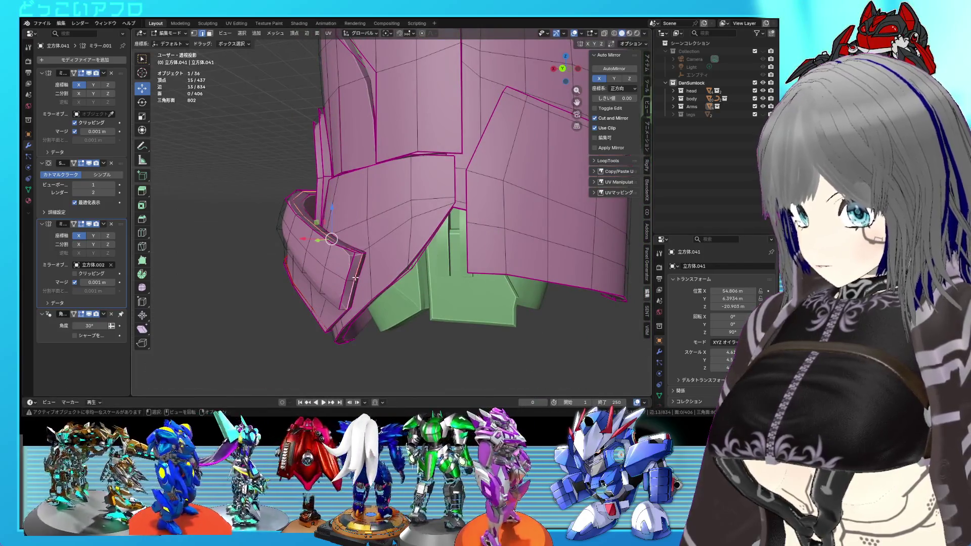
mouse_move(359, 278)
middle_mouse_down()
mouse_move(372, 256)
mouse_move(482, 222)
middle_mouse_up()
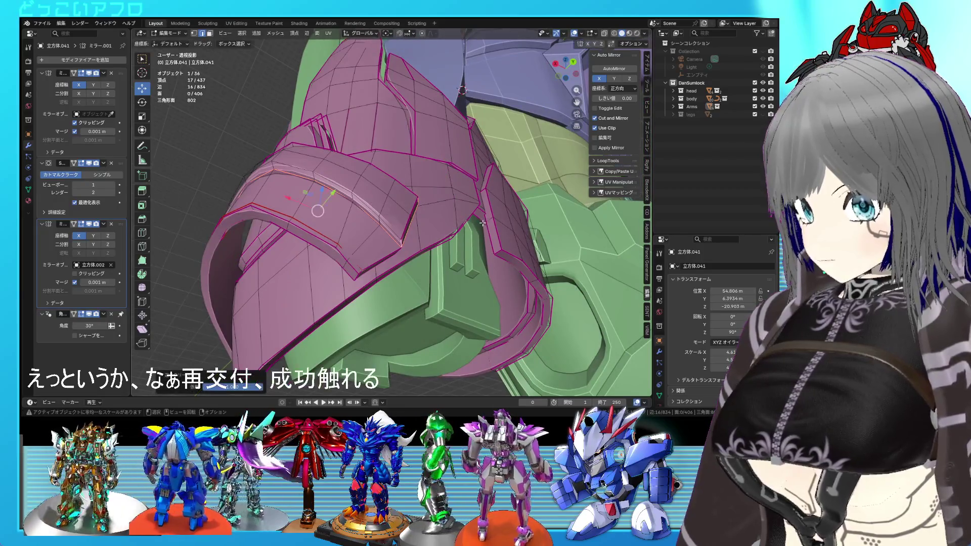
left_click(391, 228)
mouse_move(394, 228)
middle_mouse_down()
mouse_move(436, 240)
mouse_move(486, 203)
middle_mouse_up()
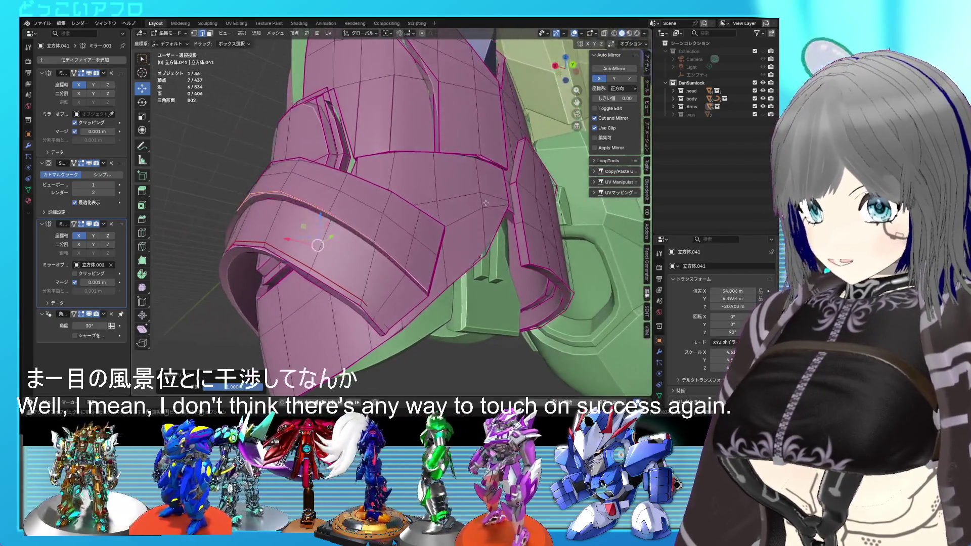
key("g")
key("g")
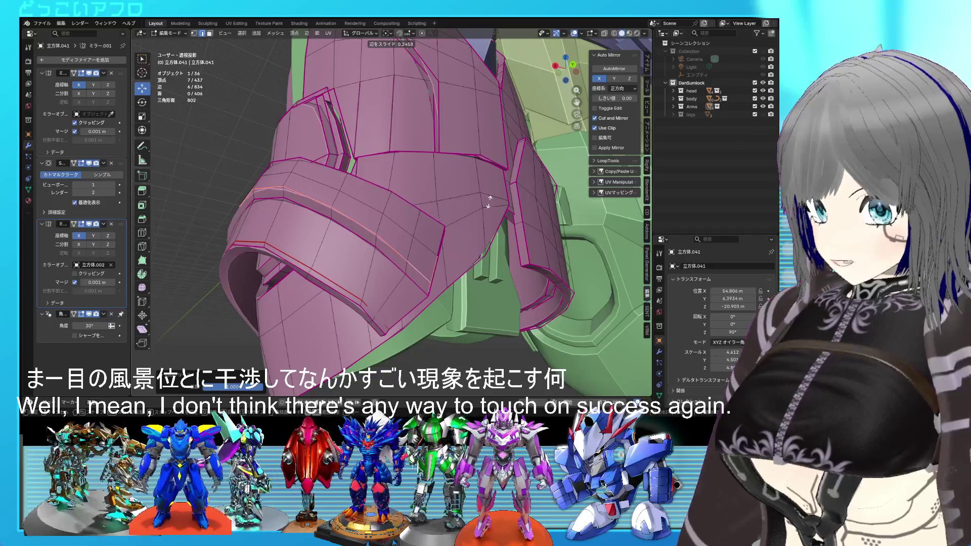
left_click(489, 201)
key("Tab")
mouse_move(489, 201)
middle_mouse_down()
mouse_move(442, 212)
mouse_move(457, 232)
mouse_move(430, 235)
mouse_move(484, 241)
mouse_move(433, 230)
middle_mouse_up()
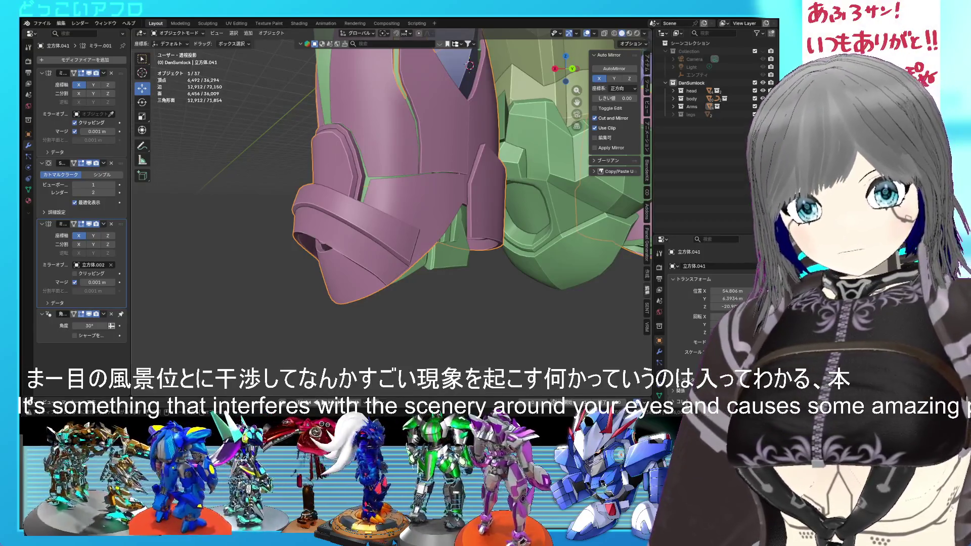
Step: Re-enter Edit Mode and select faces on the lower plate with see-through on
mouse_move(433, 230)
middle_mouse_down()
mouse_move(387, 216)
mouse_move(440, 217)
mouse_move(407, 202)
mouse_move(420, 218)
mouse_move(417, 233)
mouse_move(357, 282)
mouse_move(433, 202)
mouse_move(476, 226)
mouse_move(412, 205)
mouse_move(422, 216)
mouse_move(409, 234)
mouse_move(425, 207)
middle_mouse_up()
key("Tab")
left_click(391, 197, "shift")
left_click(404, 190, "shift")
key("alt+z")
key("alt+z")
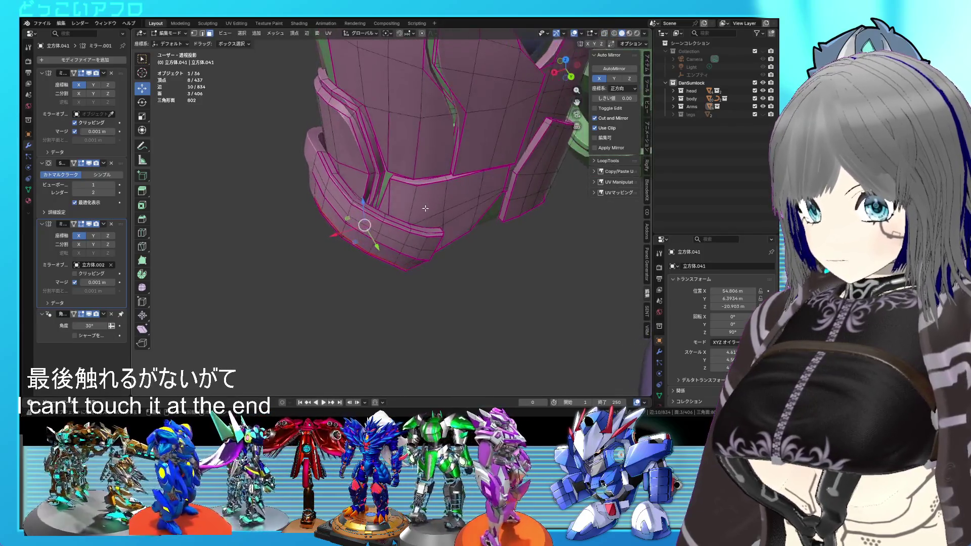
Step: Isolate the lower front plate and subdivide its top edges
left_click(425, 208)
key("l")
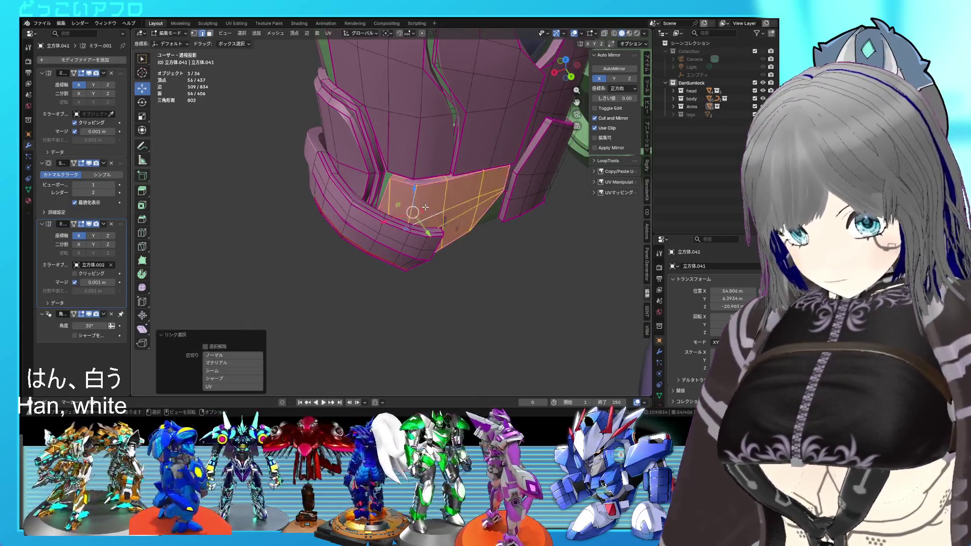
key("shift+h")
middle_click_drag(425, 207, 430, 169)
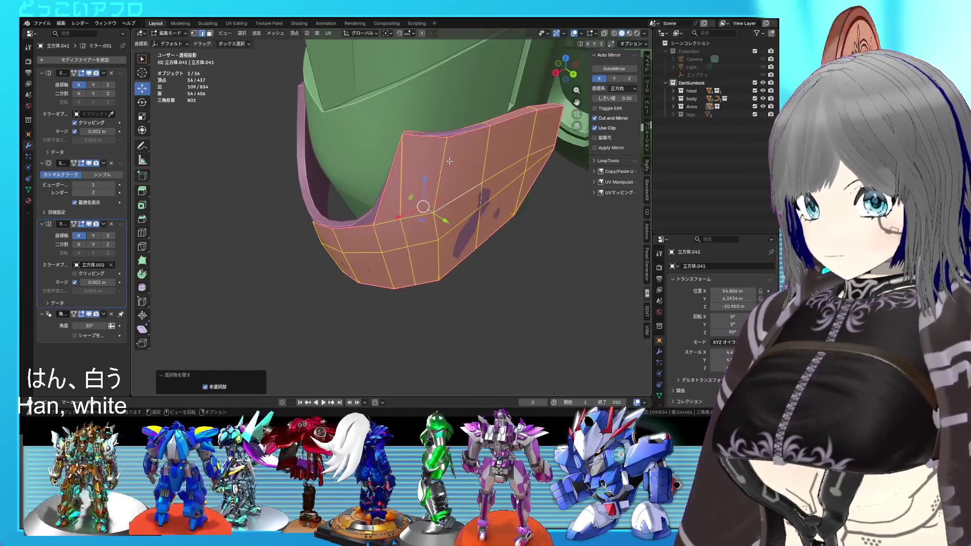
key("alt+z")
left_click(419, 152)
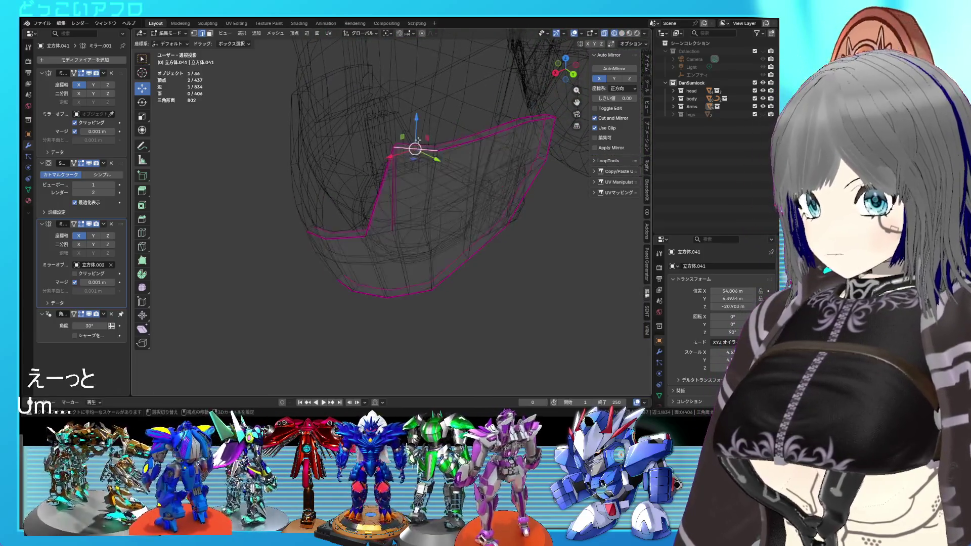
key("alt+z")
key("ctrl+e")
left_click(372, 48)
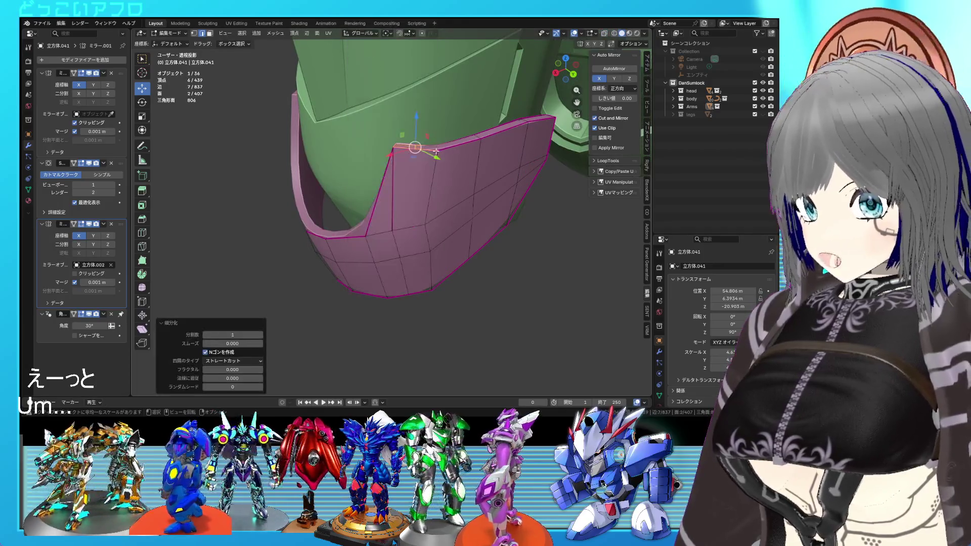
Step: Dissolve the extra vertical edge loop created by the subdivision
key("alt+z")
left_click(392, 185, "alt")
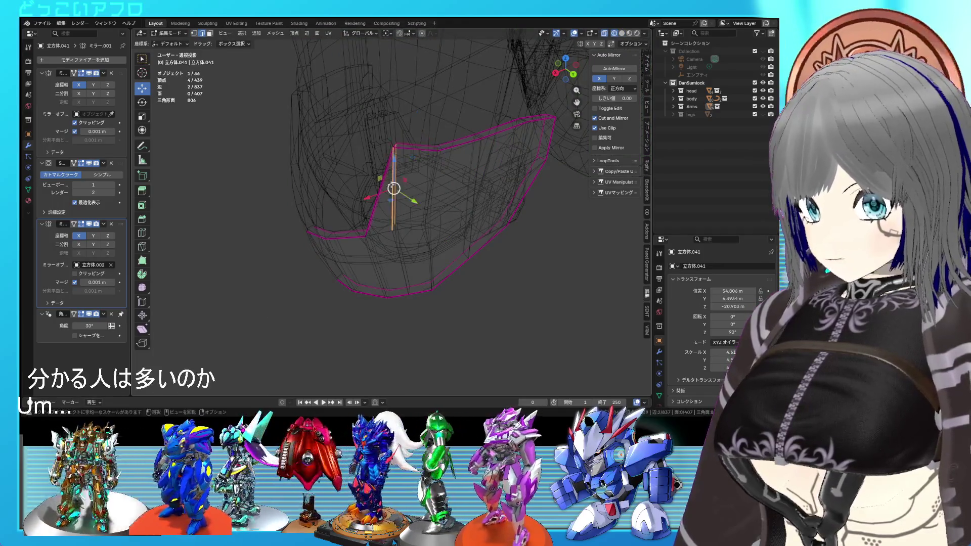
key("x")
left_click(390, 183)
key("alt+z")
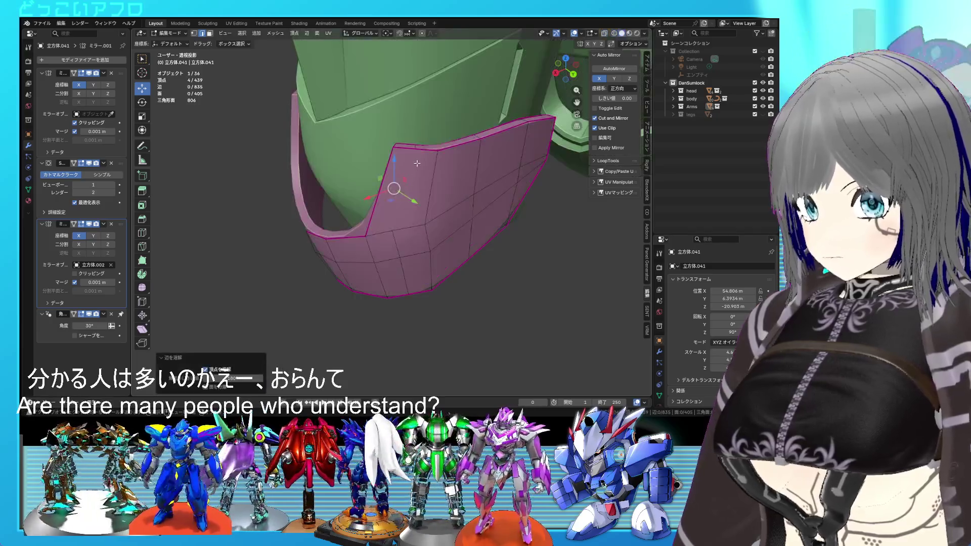
key("alt+z")
Step: Vertex-slide the notch vertices to factor 0.379 and save the file
left_click(415, 149)
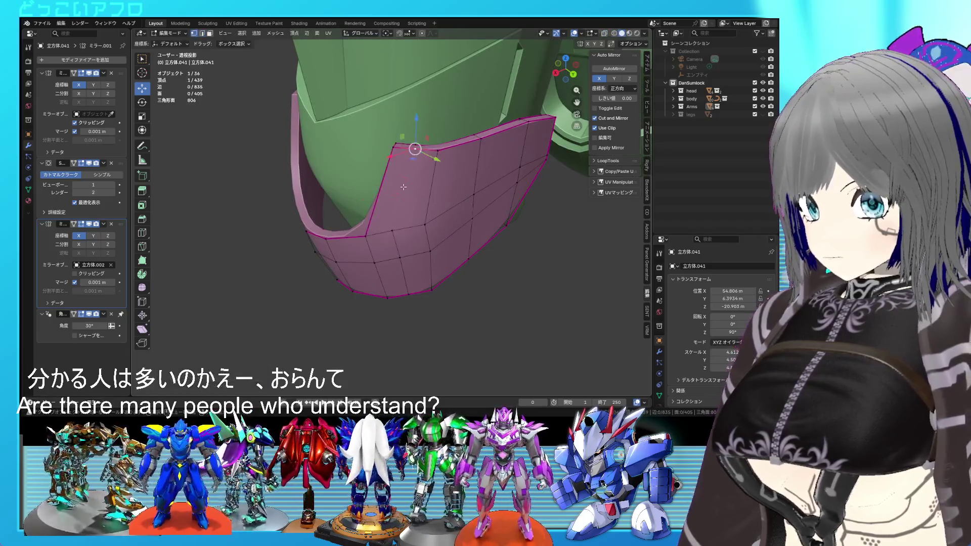
left_click(390, 230, "shift")
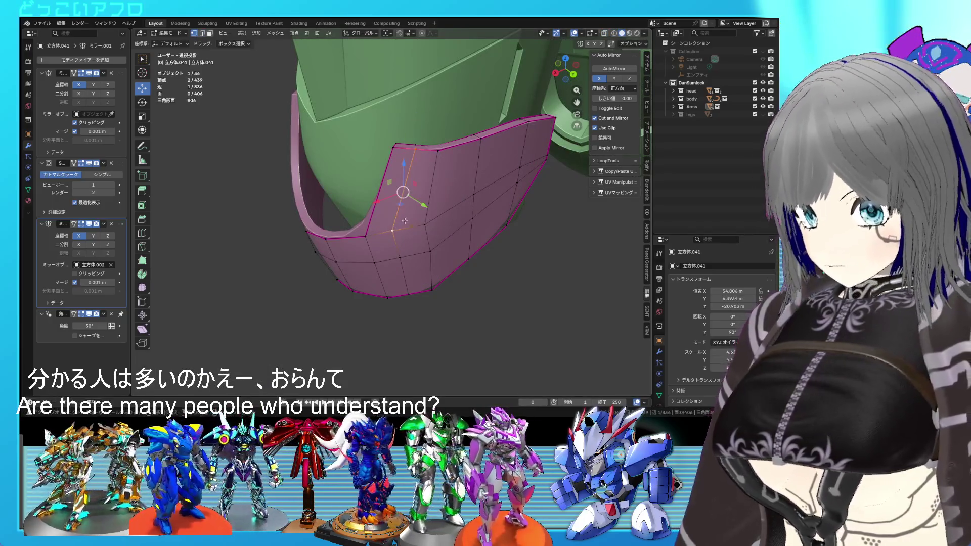
key("alt+z")
left_click(405, 221)
left_click(418, 145, "shift")
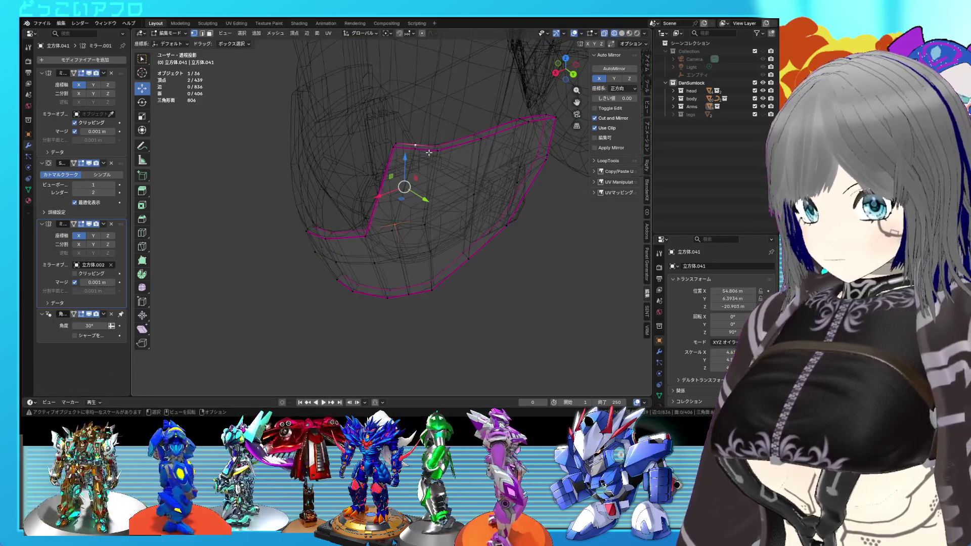
key("alt+z")
middle_click_drag(429, 152, 412, 202)
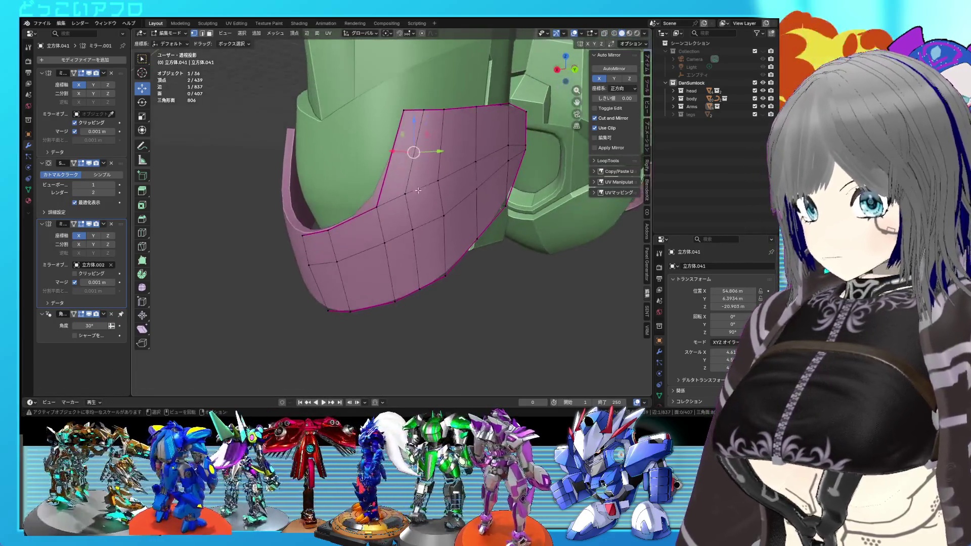
key("alt+z")
key("shift+v")
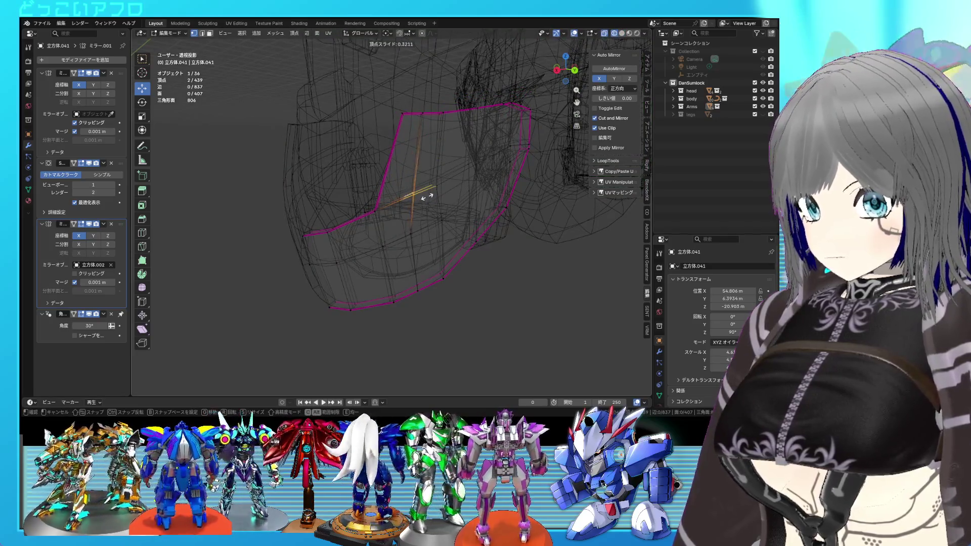
left_click(427, 196)
key("alt+z")
key("ctrl+s")
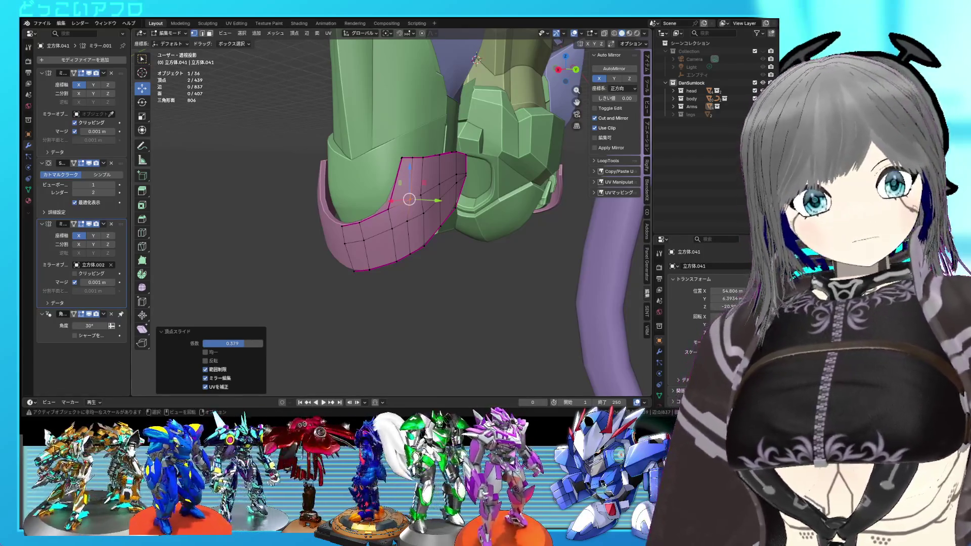
Step: Edge-slide the selected loop on the front plate by 0.216
mouse_move(404, 217)
middle_mouse_down()
mouse_move(435, 223)
mouse_move(415, 216)
middle_mouse_up()
left_click(418, 219)
key("shift+z")
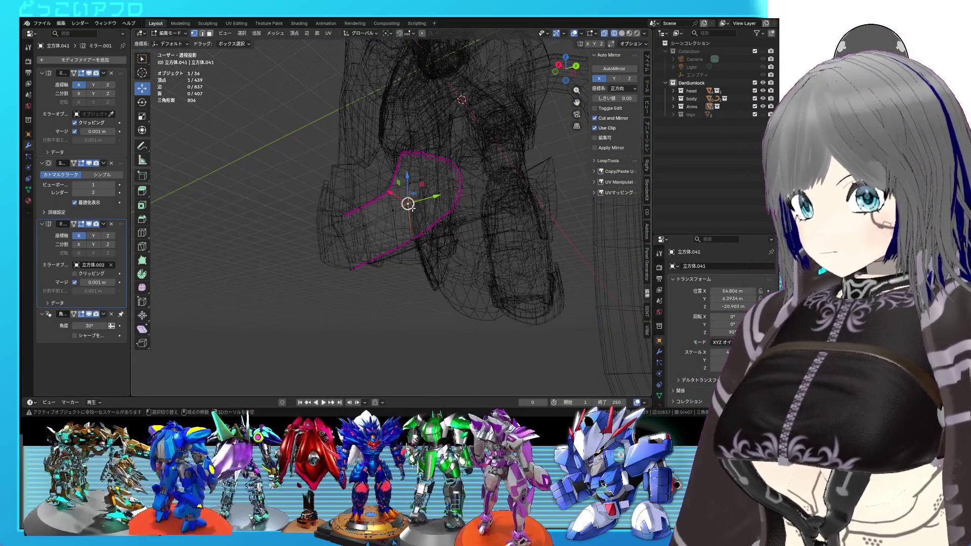
key("shift+z")
key("g")
key("g")
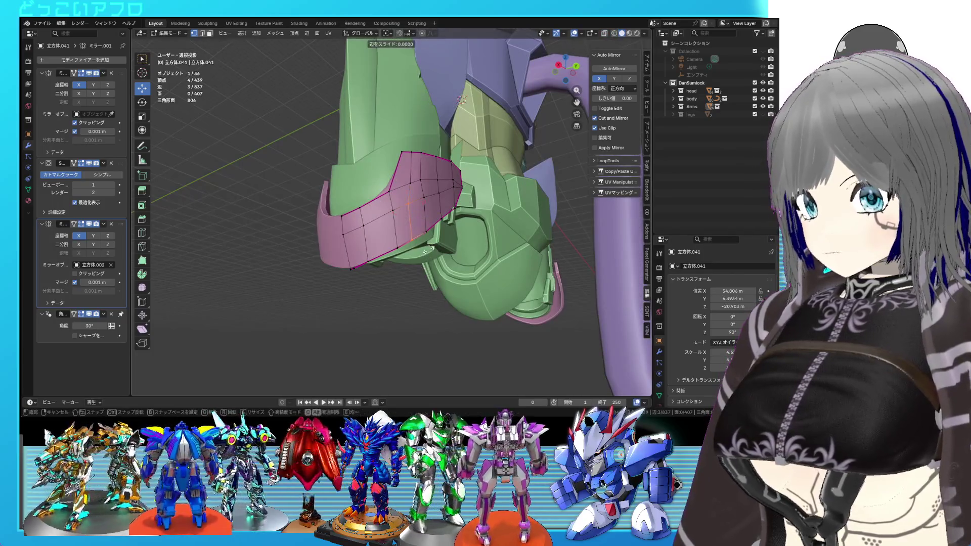
left_click(432, 248)
middle_click_drag(433, 247, 414, 198)
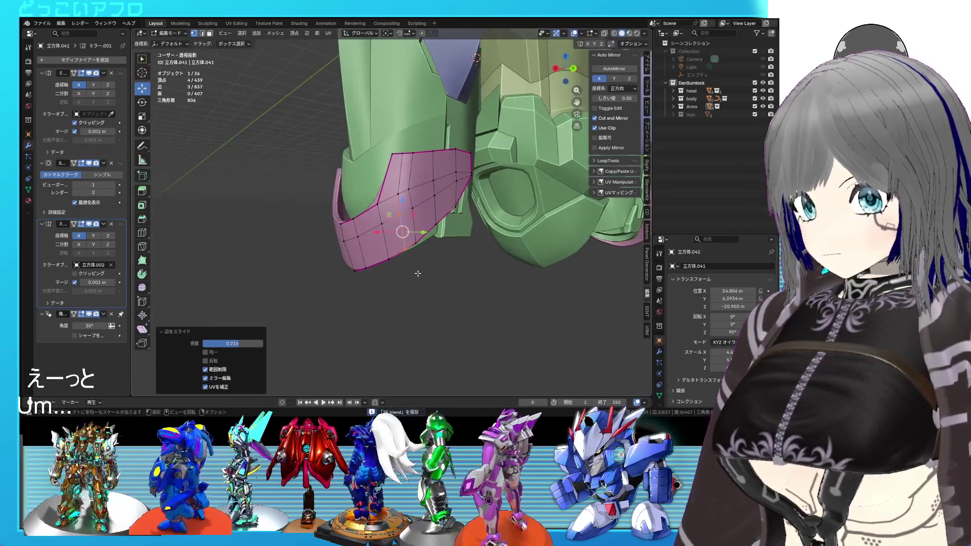
Step: In wireframe, slide a vertex along the pink plate's edge
key("shift+z")
key("shift+z")
left_click(408, 192)
key("g")
key("g")
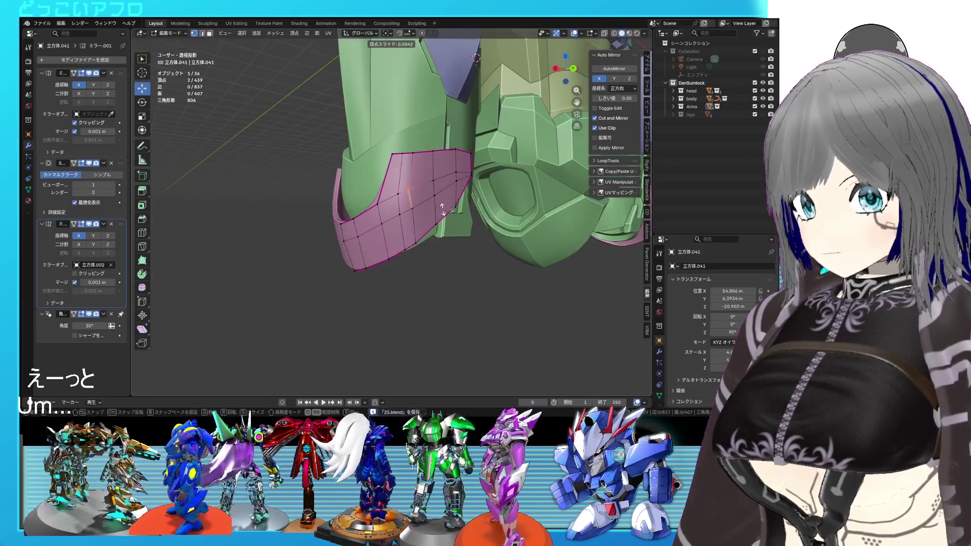
left_click(445, 208)
middle_click_drag(445, 208, 419, 191)
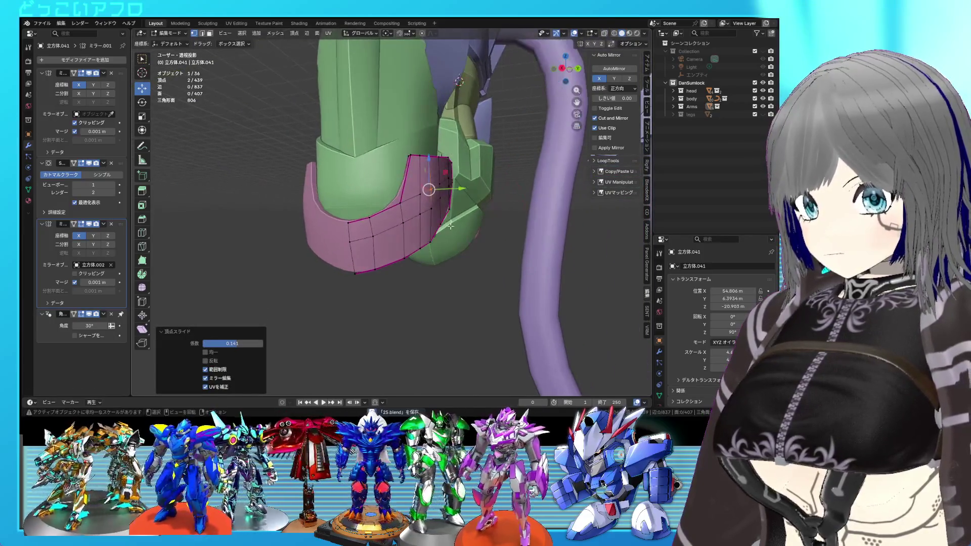
left_click(418, 192)
Step: Extrude a row of four faces outward into a raised band
left_click(366, 225, "ctrl")
mouse_move(435, 224)
middle_mouse_down()
mouse_move(421, 223)
mouse_move(438, 207)
mouse_move(430, 202)
middle_mouse_up()
key("e")
left_click(443, 223)
Step: Edge-slide the raised band's edges into shape, ending near -0.214
key("2")
left_click(404, 140)
left_click(427, 144, "shift")
key("ctrl+s")
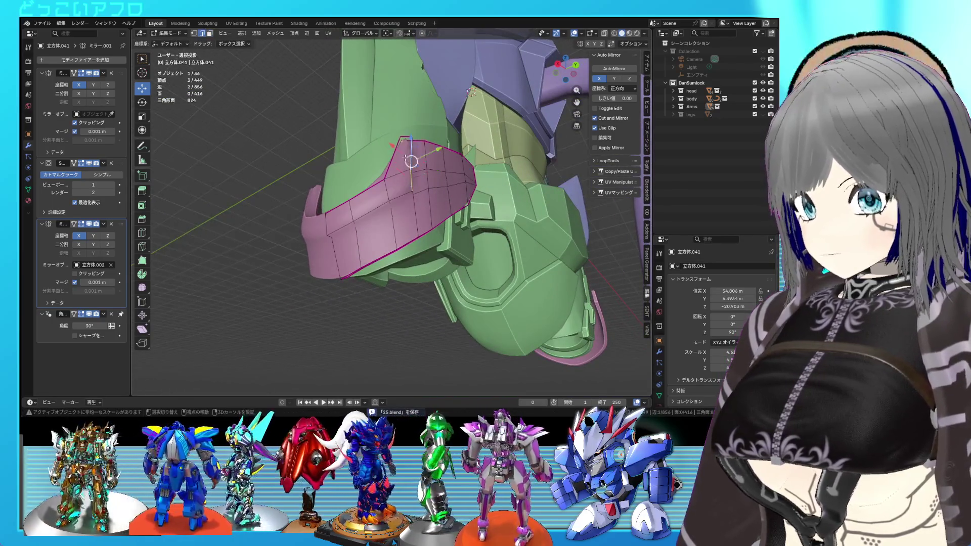
key("g")
left_click(414, 175)
left_click(400, 197)
left_click(357, 219, "ctrl")
key("g")
key("g")
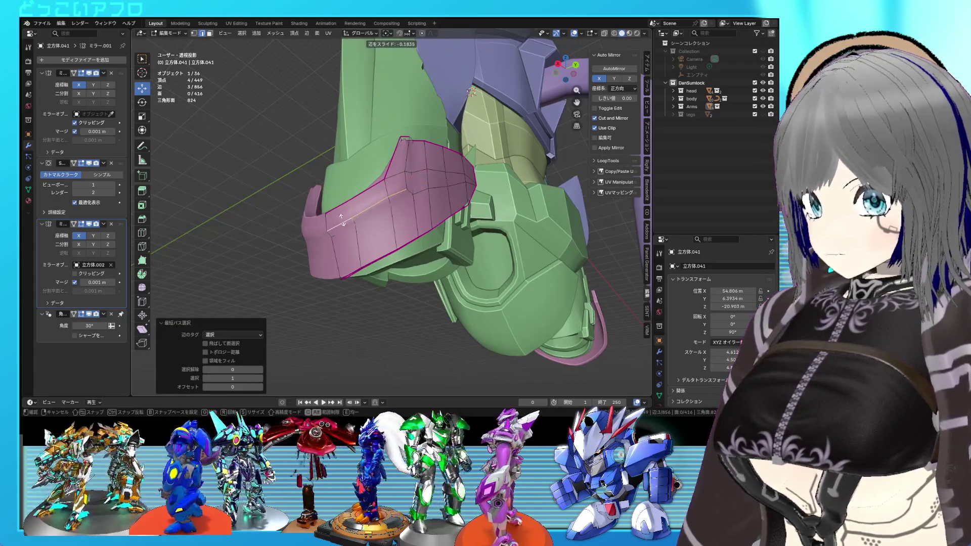
left_click(357, 221)
left_click(409, 200, "ctrl")
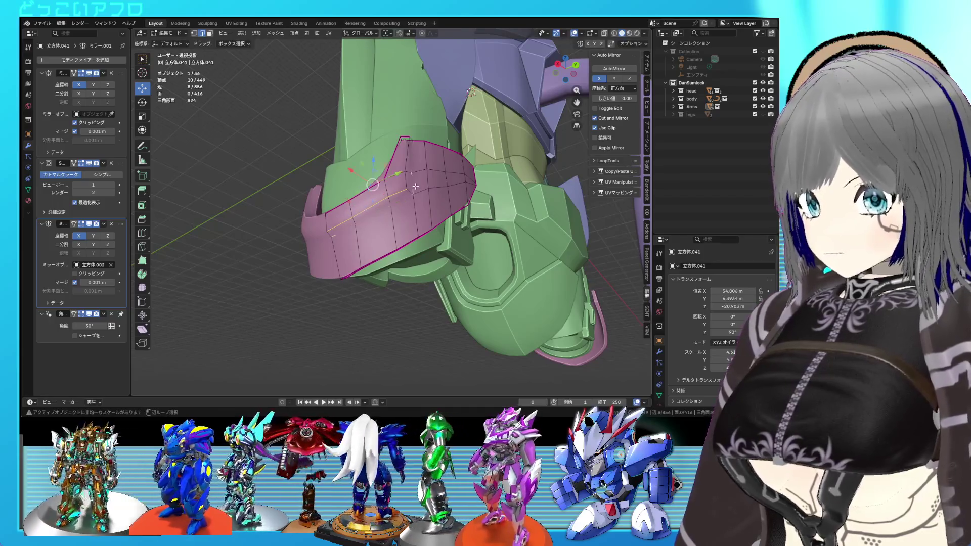
Step: Check the band in Object Mode, then reselect an edge on it in Edit Mode
key("Tab")
mouse_move(407, 188)
middle_mouse_down()
mouse_move(435, 213)
mouse_move(477, 216)
mouse_move(427, 222)
mouse_move(423, 212)
middle_mouse_up()
key("Tab")
left_click(427, 207)
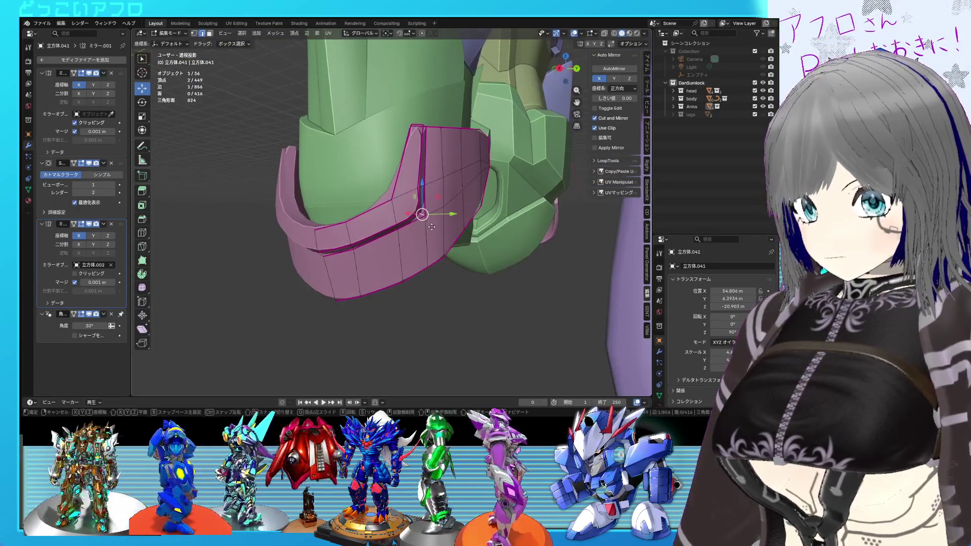
Step: Nudge the selected edge, then give the band's top corner edges a full crease of 1
key("g")
left_click(425, 223)
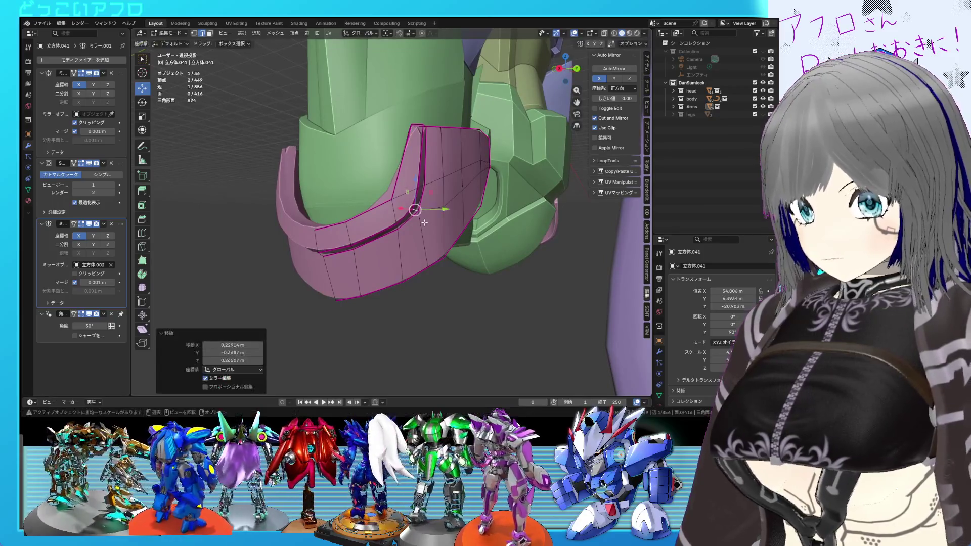
middle_click_drag(425, 222, 402, 187)
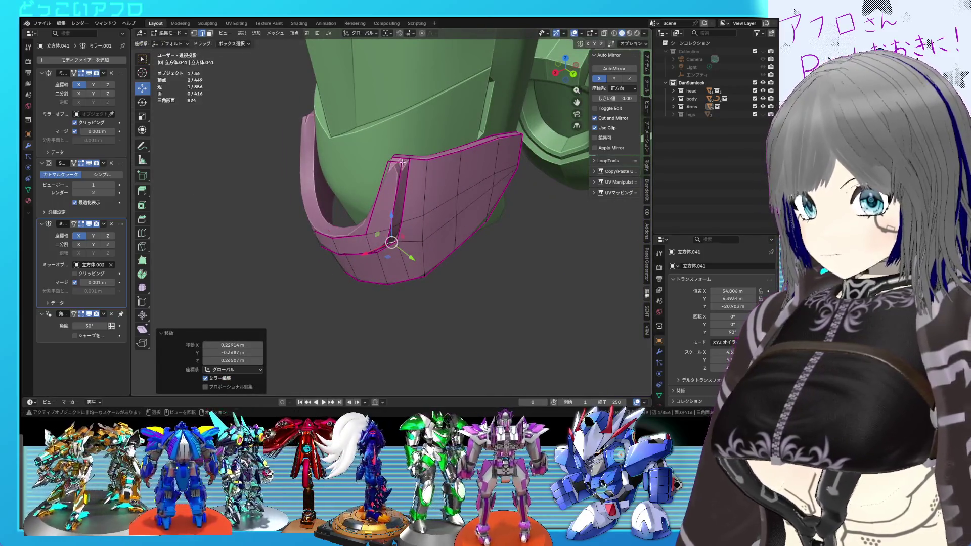
left_click(402, 162, "shift")
key("shift+e")
key("1")
key("Return")
Step: Preview the creased band outside Edit Mode, then return to editing and save the file
key("Tab")
mouse_move(406, 178)
middle_mouse_down()
mouse_move(408, 198)
mouse_move(445, 174)
mouse_move(493, 174)
mouse_move(501, 207)
mouse_move(391, 205)
mouse_move(399, 229)
mouse_move(401, 197)
mouse_move(399, 229)
mouse_move(405, 204)
mouse_move(438, 200)
middle_mouse_up()
key("Tab")
key("ctrl+s")
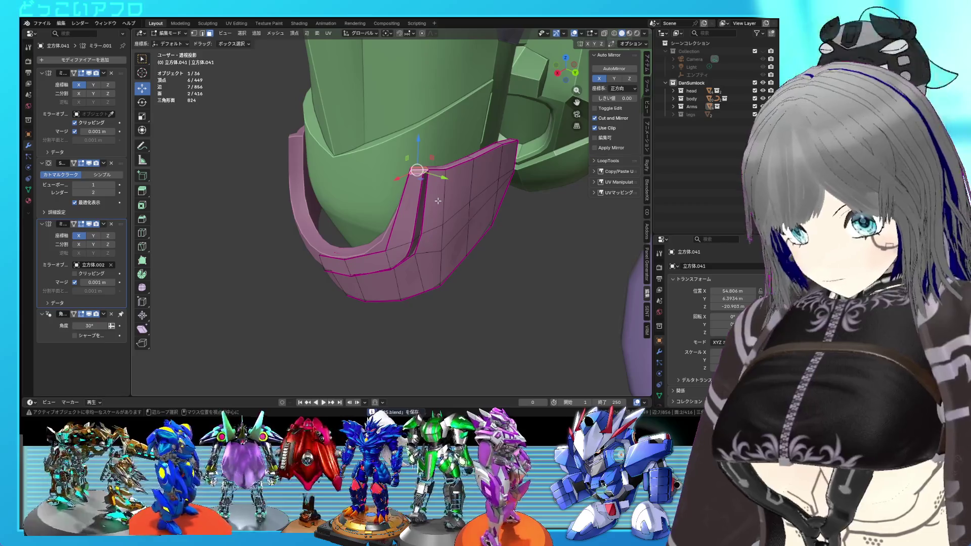
Step: Bring the hidden pink armor plates back into view for editing
right_click(438, 200)
key("Escape")
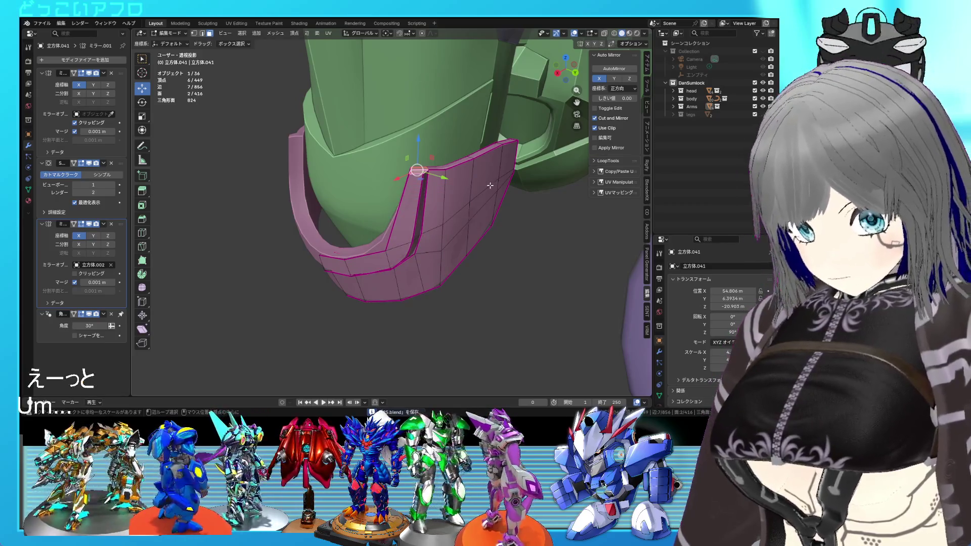
key("ctrl+z")
key("ctrl+shift+z")
middle_click_drag(422, 169, 357, 156)
scroll(413, 171, "up", 2)
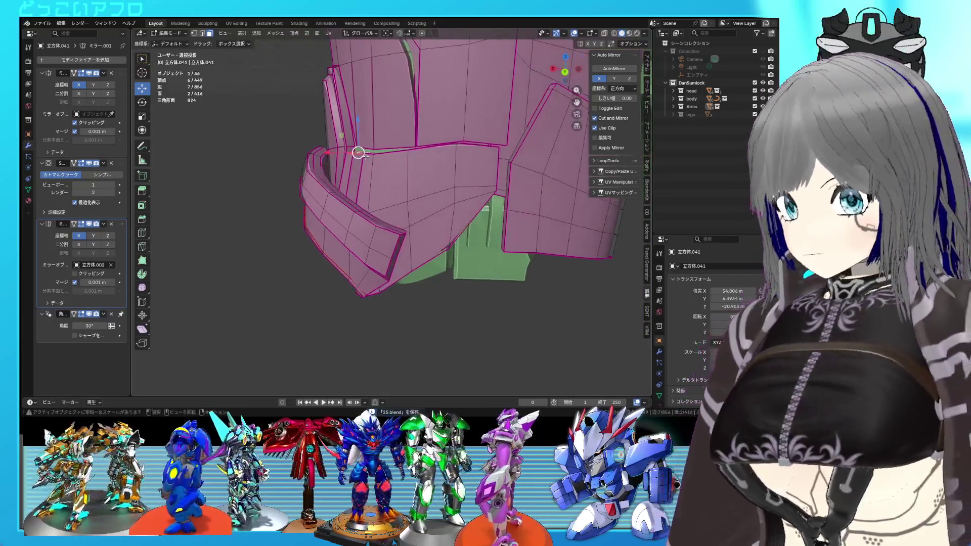
Step: Extrude the selected faces straight along Z and scale them slightly to form a flange
key("e")
key("z")
left_click(395, 167)
key("s")
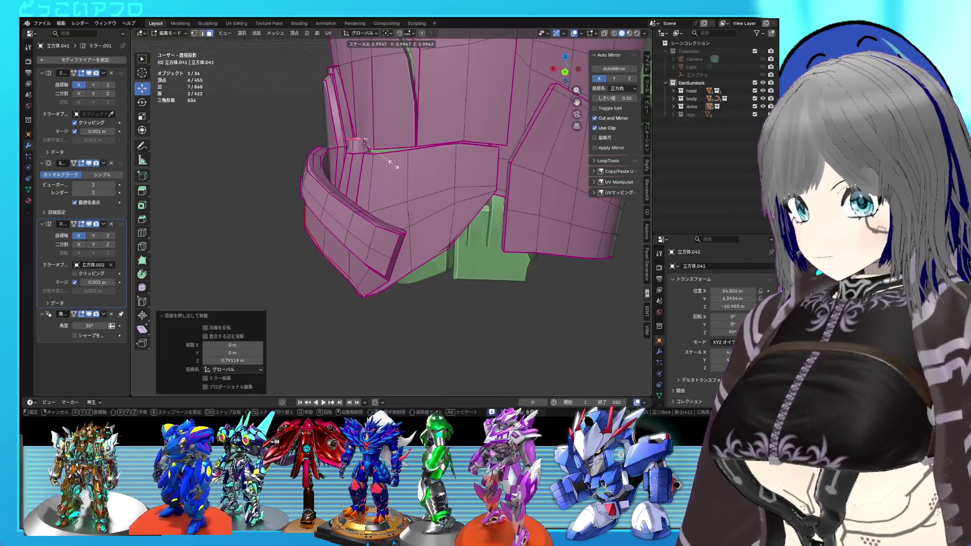
left_click(395, 149)
scroll(397, 154, "up", 3)
mouse_move(400, 162)
middle_mouse_down()
mouse_move(478, 163)
mouse_move(374, 157)
mouse_move(457, 179)
middle_mouse_up()
Step: Crease the flange's edges and one additional flange edge to full strength 1
key("shift+e")
type("1")
key("Return")
key("shift+z")
left_click(355, 155)
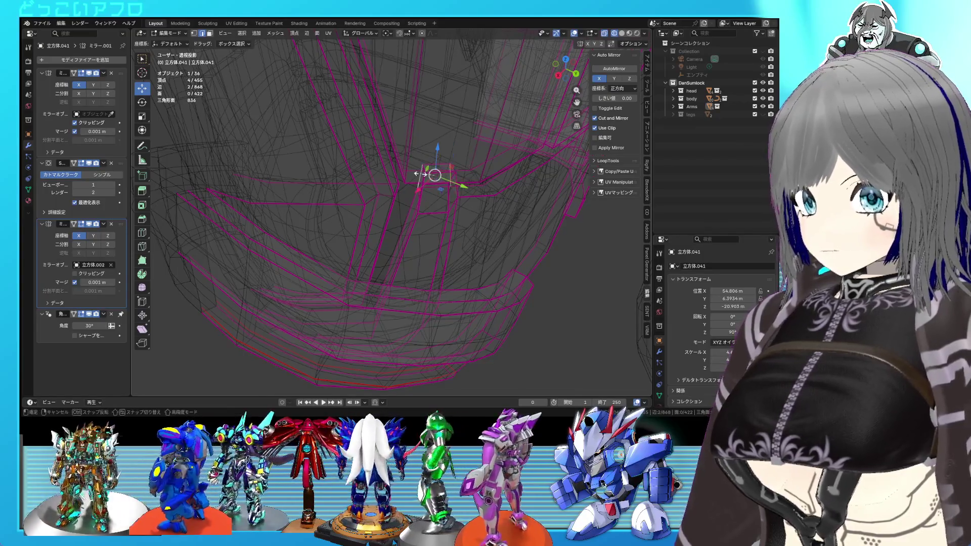
key("shift+e")
type("1")
key("Return")
key("shift+z")
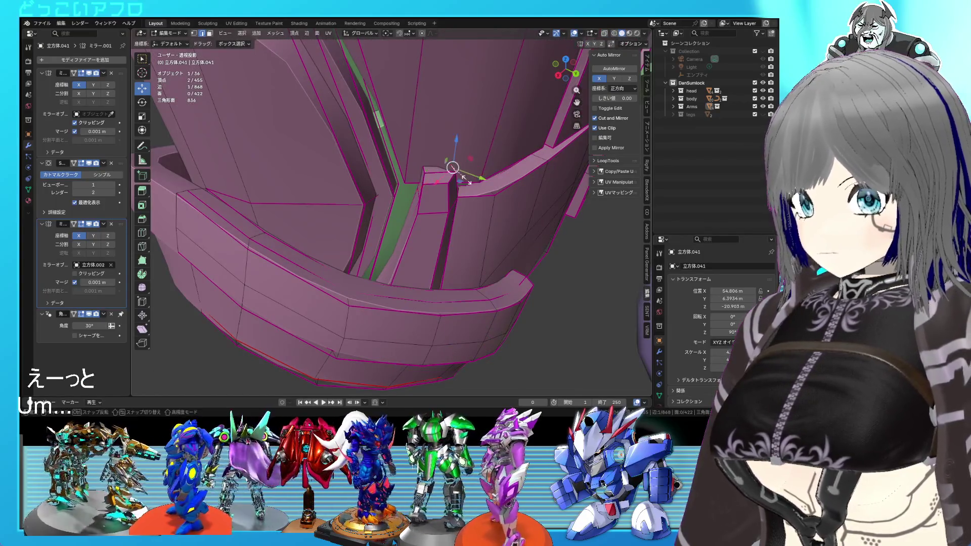
Step: Return 立方体.041 to Object Mode and save 25.blend
mouse_move(458, 182)
middle_mouse_down()
mouse_move(389, 203)
mouse_move(407, 216)
mouse_move(454, 196)
mouse_move(481, 201)
mouse_move(393, 324)
mouse_move(423, 289)
mouse_move(396, 250)
mouse_move(434, 254)
middle_mouse_up()
key("Tab")
key("ctrl+s")
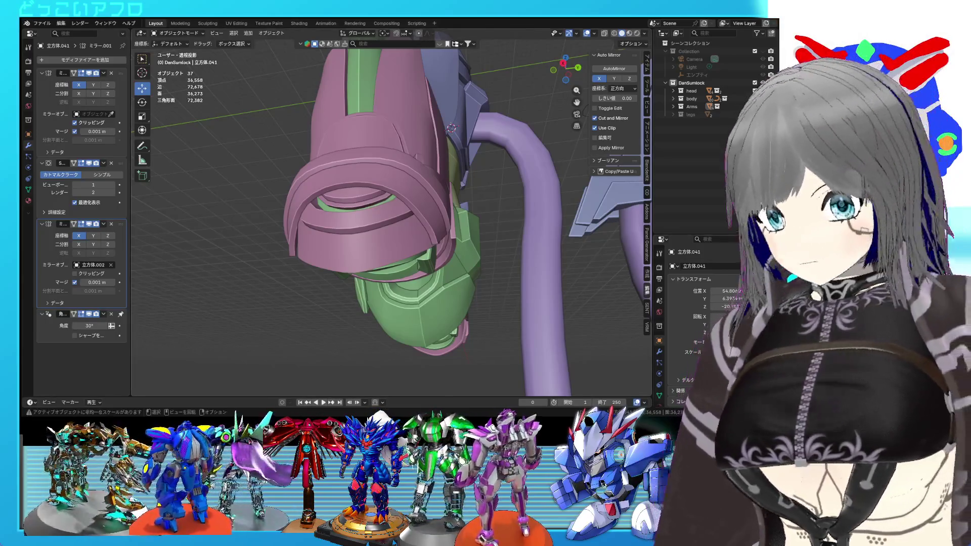
Step: From a low view, open 立方体.041 in Edit Mode and frame its lower pink plates
scroll(400, 288, "down", 5)
mouse_move(400, 288)
middle_mouse_down()
mouse_move(393, 296)
mouse_move(422, 252)
mouse_move(409, 267)
mouse_move(453, 278)
mouse_move(400, 214)
mouse_move(403, 202)
middle_mouse_up()
key("Tab")
scroll(403, 217, "up", 3)
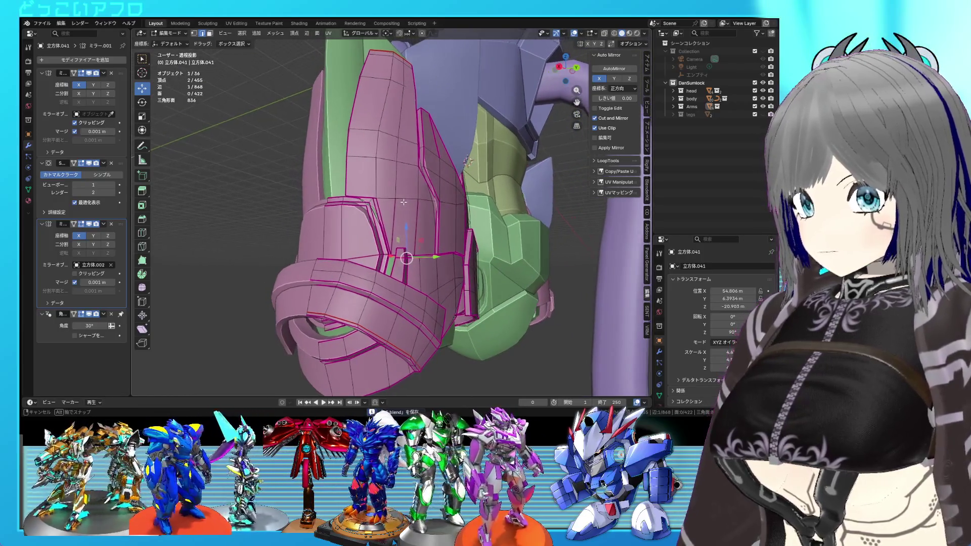
scroll(404, 204, "up", 2)
scroll(404, 207, "down", 3)
middle_click_drag(403, 207, 387, 254, "shift")
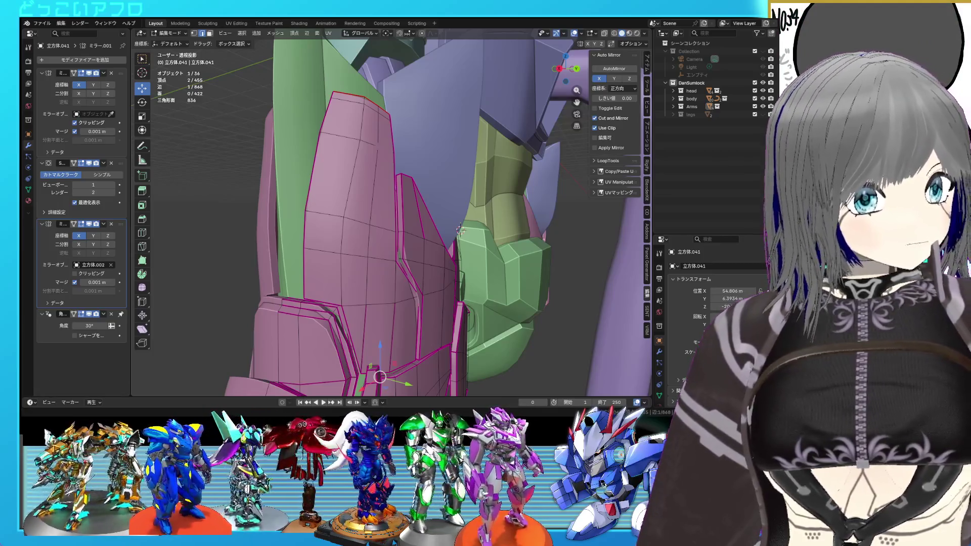
Step: Inspect the pink armor from several angles, briefly switching X-ray on and off
middle_click_drag(461, 230, 414, 166)
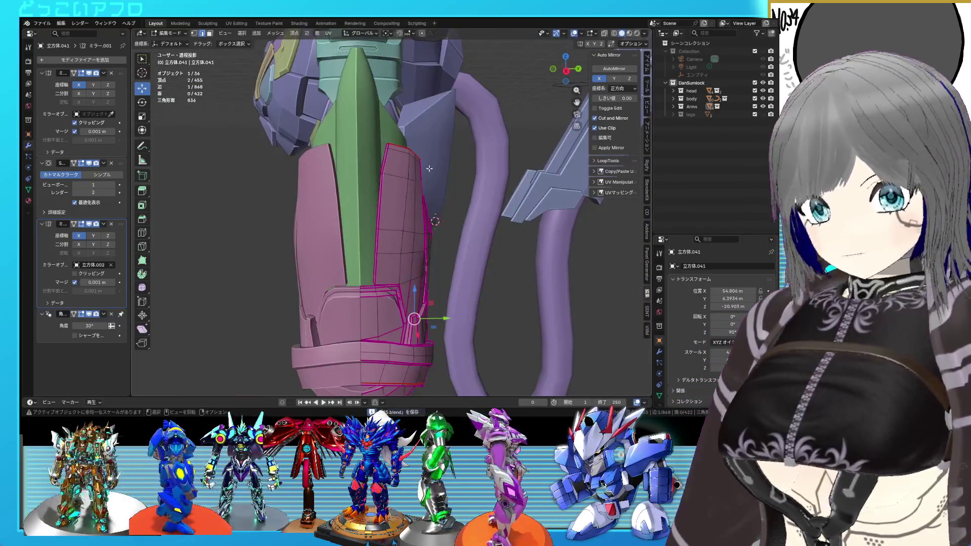
mouse_move(430, 169)
middle_mouse_down()
mouse_move(444, 220)
mouse_move(407, 216)
middle_mouse_up()
scroll(407, 216, "up", 2)
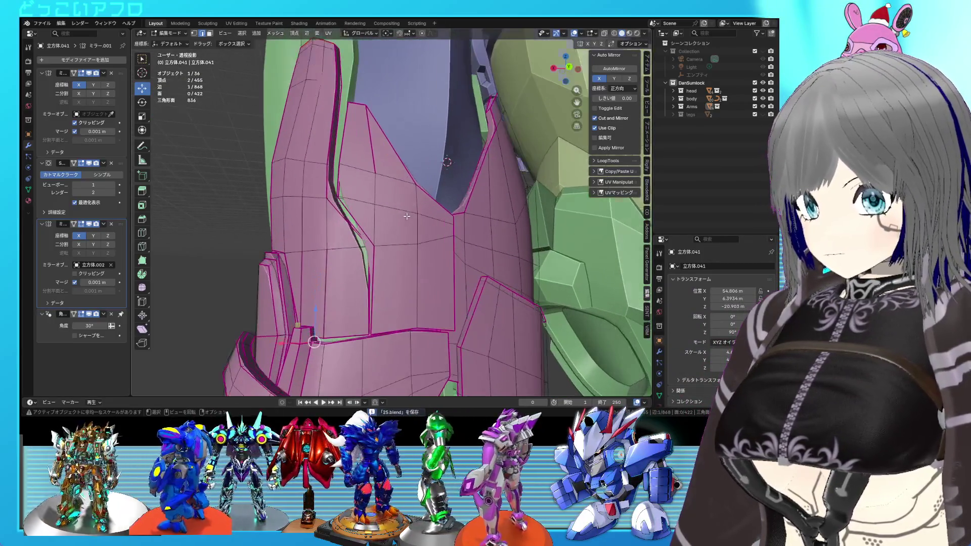
key("alt+z")
key("alt+z")
key("alt+z")
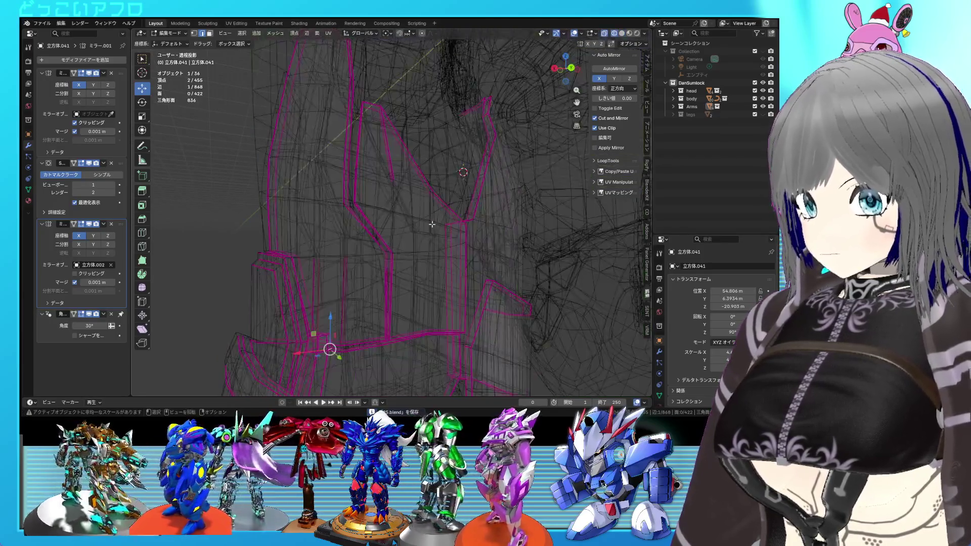
mouse_move(420, 219)
middle_mouse_down()
mouse_move(436, 229)
mouse_move(474, 193)
mouse_move(445, 202)
mouse_move(437, 119)
mouse_move(364, 166)
middle_mouse_up()
key("alt+z")
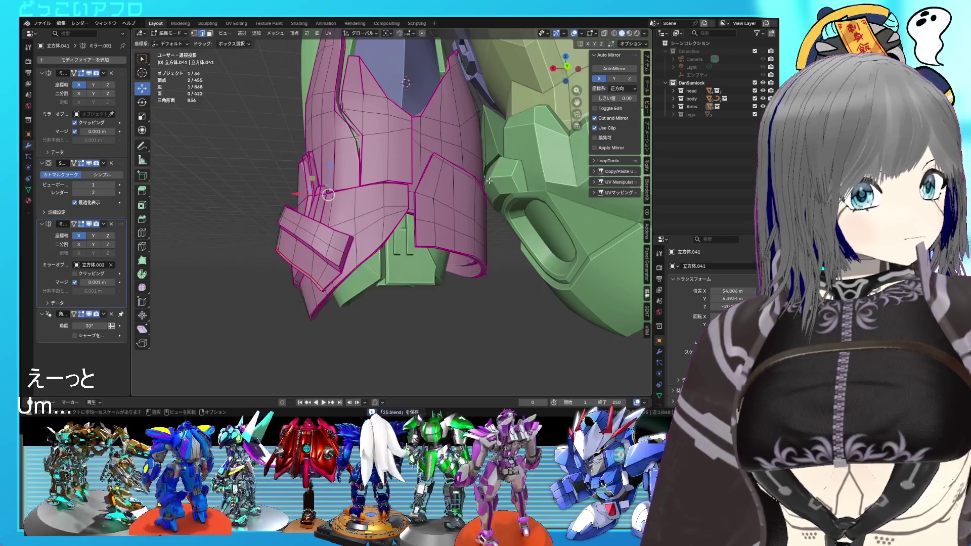
Step: Move the lower front plate's selected edge 0.039769 m along X
mouse_move(507, 203)
middle_mouse_down()
mouse_move(441, 197)
mouse_move(473, 181)
mouse_move(428, 193)
mouse_move(433, 188)
middle_mouse_up()
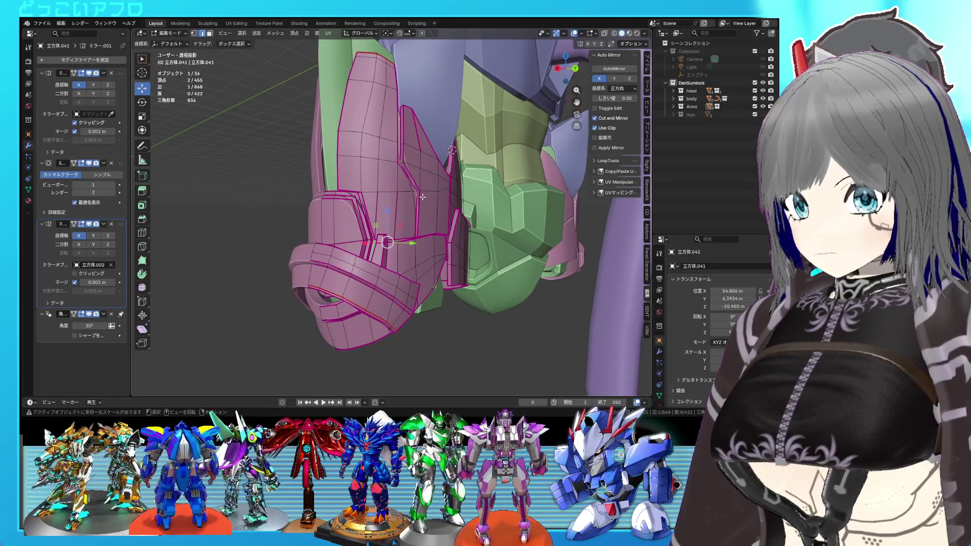
scroll(422, 197, "up", 2)
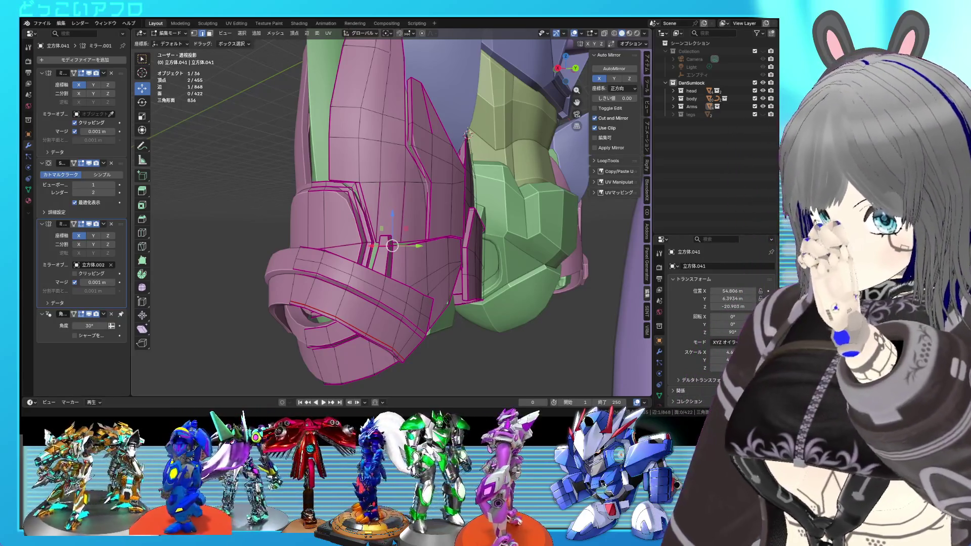
middle_click_drag(420, 167, 436, 173)
middle_click_drag(329, 238, 333, 240)
left_click_drag(308, 236, 316, 236)
mouse_move(485, 202)
middle_mouse_down()
mouse_move(458, 177)
mouse_move(435, 201)
mouse_move(442, 177)
mouse_move(428, 198)
mouse_move(434, 194)
middle_mouse_up()
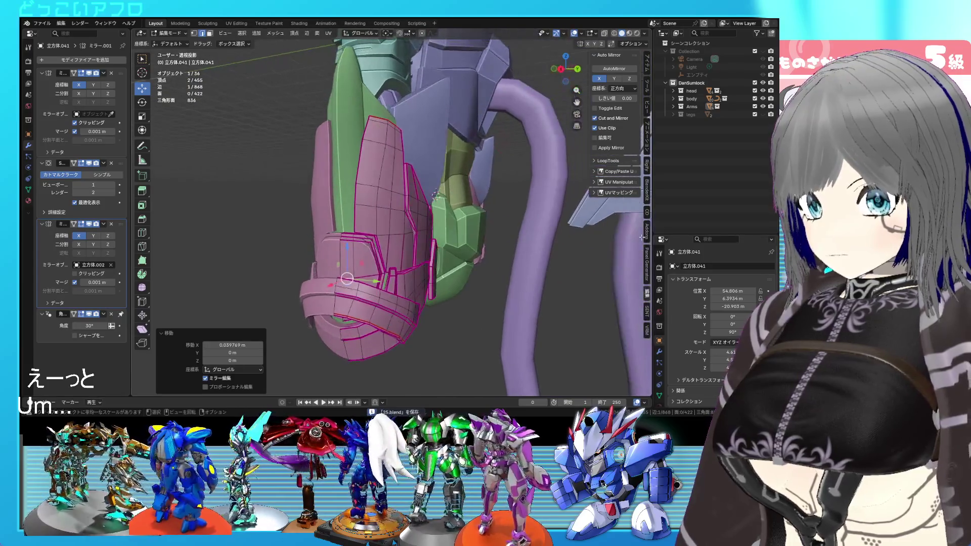
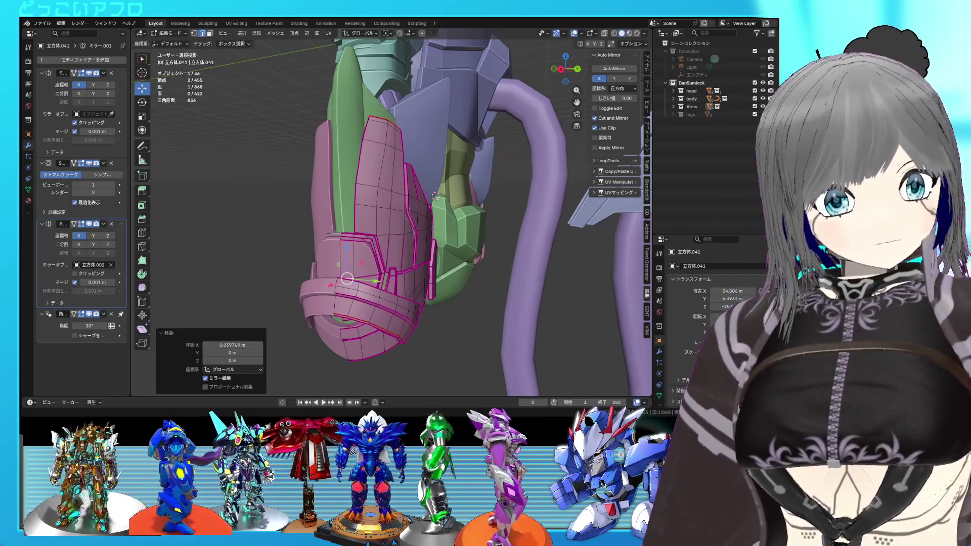
Step: Dissolve the top edge loop of the pink armour panel
scroll(436, 195, "up", 4)
mouse_move(446, 179)
middle_mouse_down()
mouse_move(395, 179)
mouse_move(439, 203)
mouse_move(431, 193)
mouse_move(466, 234)
mouse_move(422, 205)
mouse_move(458, 207)
middle_mouse_up()
left_click(420, 191, "alt")
key("shift+z")
key("shift+z")
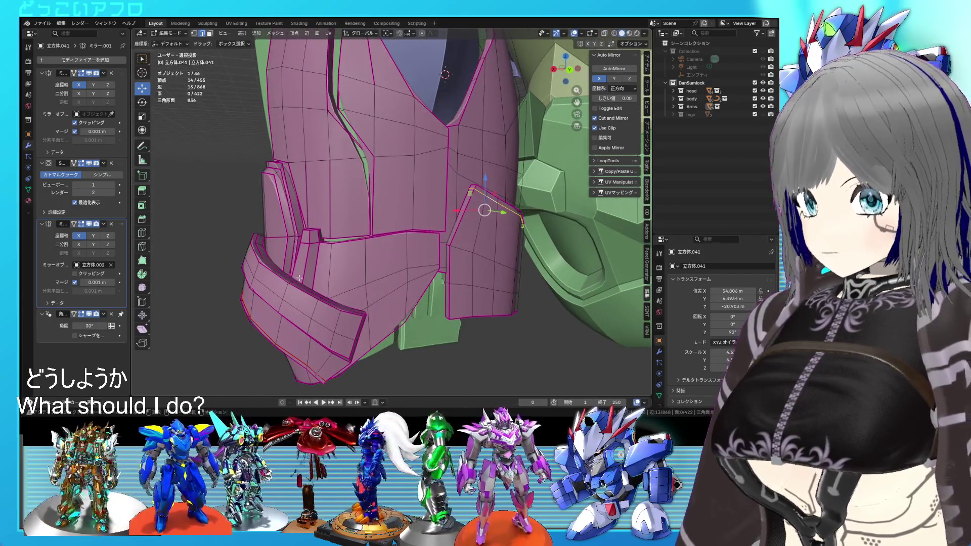
key("x")
left_click(472, 246)
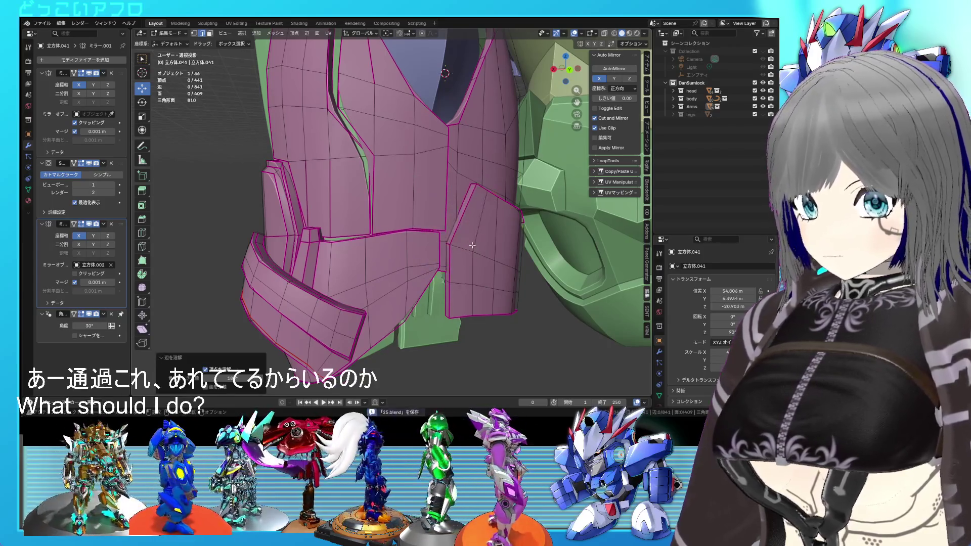
scroll(472, 245, "down", 3)
mouse_move(472, 245)
middle_mouse_down()
mouse_move(437, 239)
mouse_move(478, 187)
middle_mouse_up()
key("shift+z")
key("a")
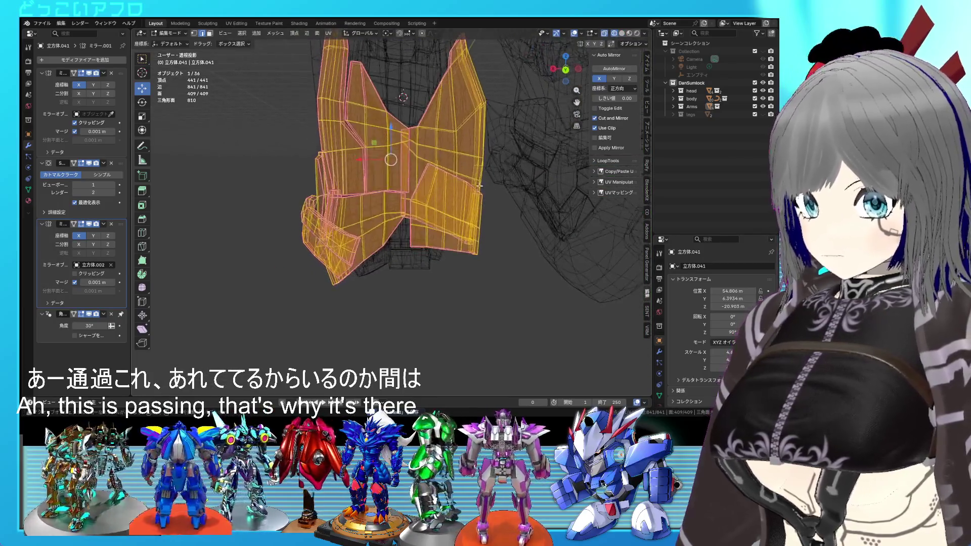
scroll(479, 187, "up", 4)
key("shift+z")
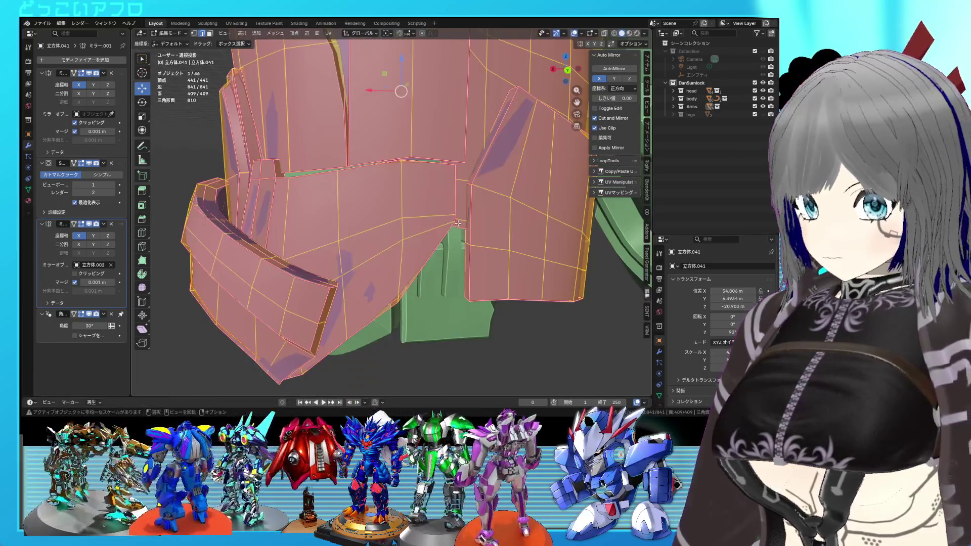
Step: Dissolve a single armour edge and then an edge loop running around the band
left_click(463, 220)
key("shift+z")
key("x")
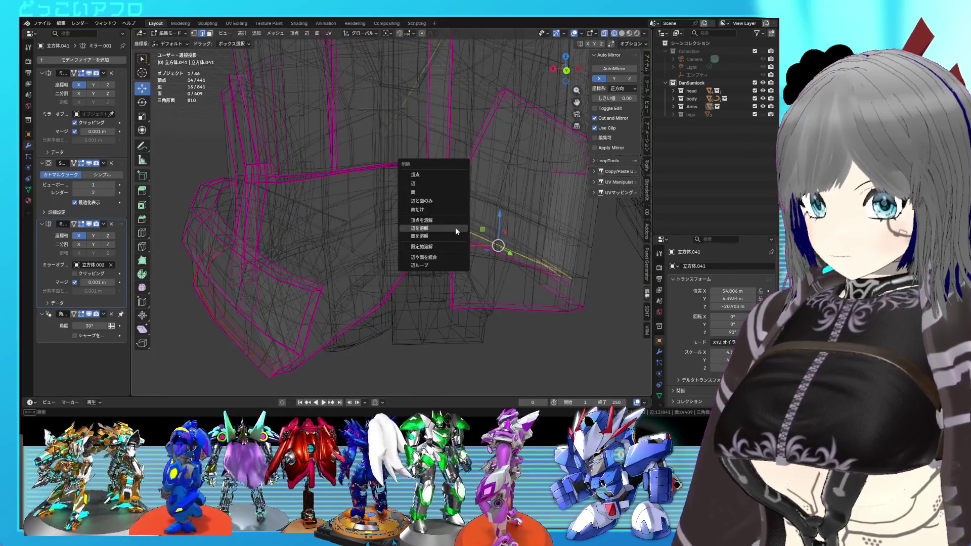
left_click(455, 226)
key("shift+z")
middle_click_drag(457, 229, 460, 230)
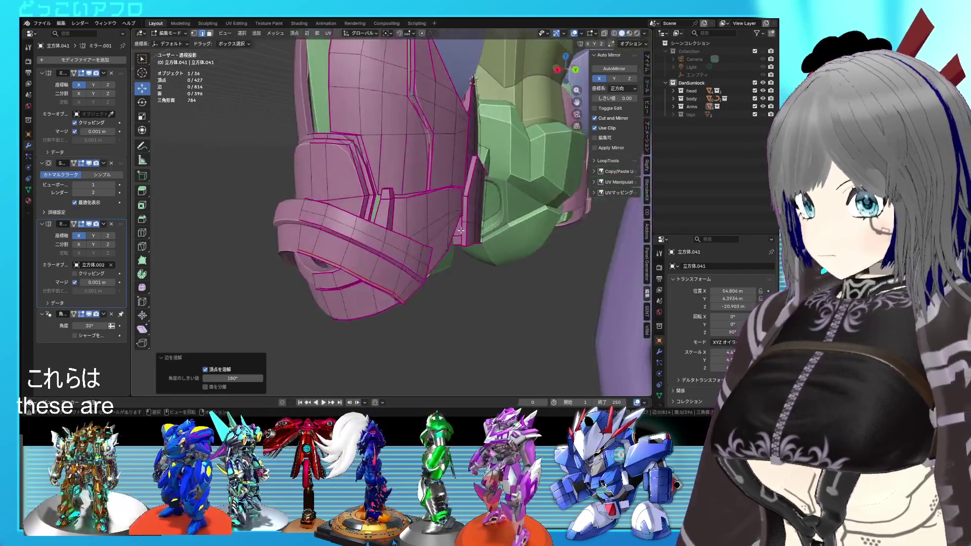
left_click(388, 244)
left_click(387, 244, "alt")
mouse_move(384, 243)
middle_mouse_down()
mouse_move(436, 240)
mouse_move(425, 225)
middle_mouse_up()
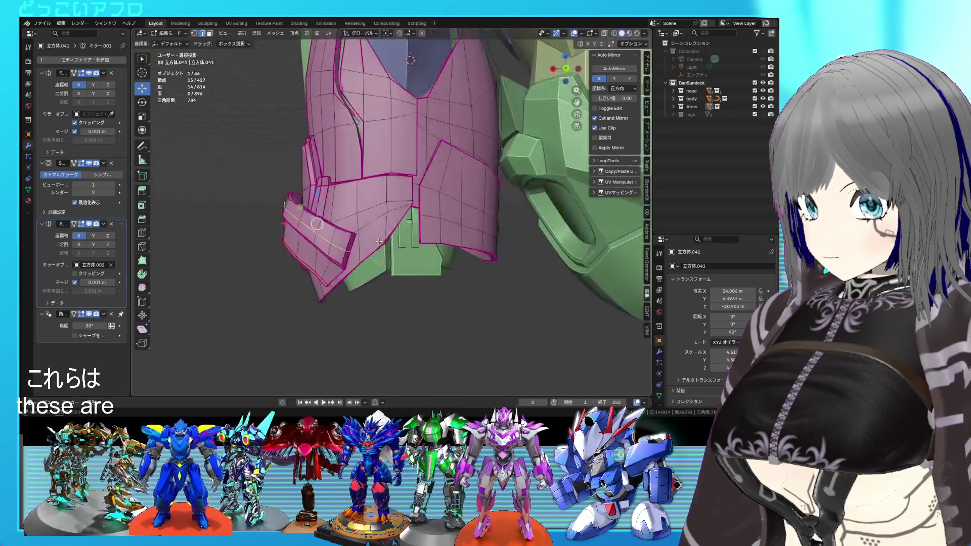
key("x")
left_click(377, 240)
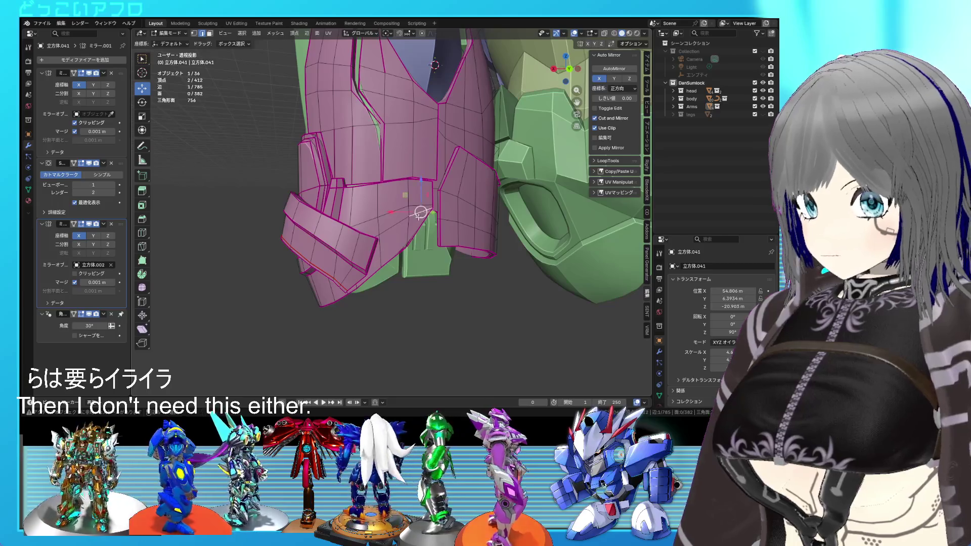
Step: Isolate the flap piece with L and Shift+H, hiding the rest of the armour
left_click(425, 210, "alt")
key("shift+z")
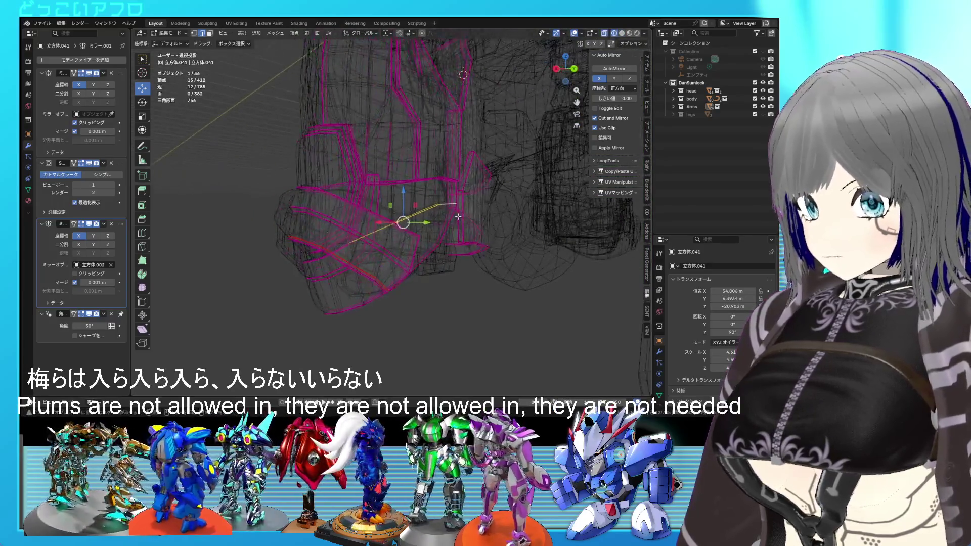
key("a")
mouse_move(450, 222)
middle_mouse_down()
mouse_move(404, 230)
mouse_move(468, 214)
mouse_move(430, 222)
middle_mouse_up()
key("shift+z")
left_click(423, 224)
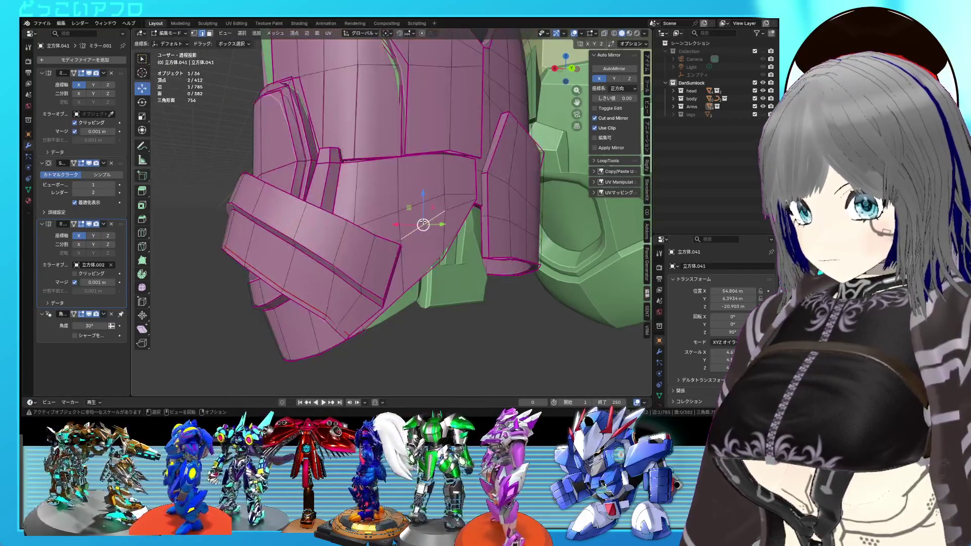
key("l")
key("shift+h")
left_click(461, 228)
middle_click_drag(463, 232, 377, 209)
Step: Edge-slide the flap edge and add new geometry from the context menu
key("g")
key("g")
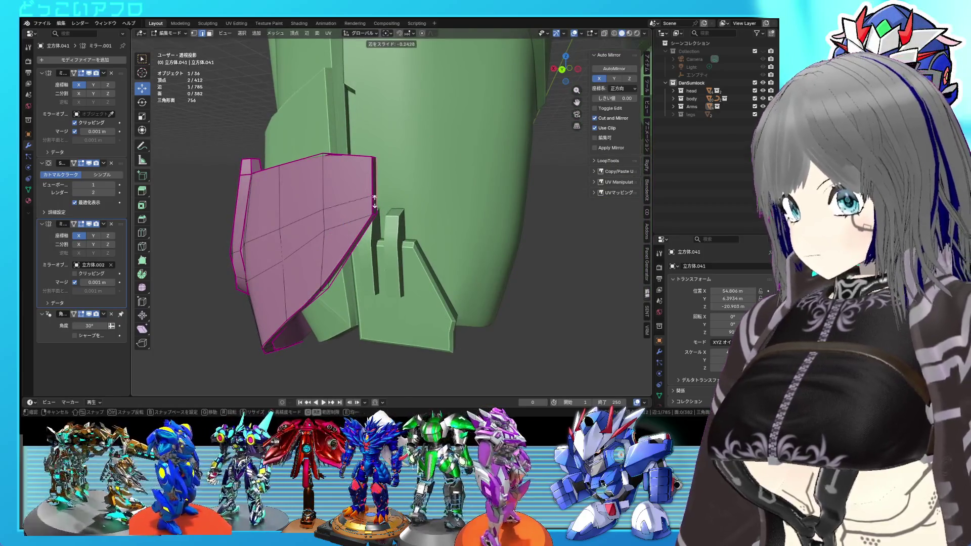
left_click(375, 193)
right_click(372, 201, "shift")
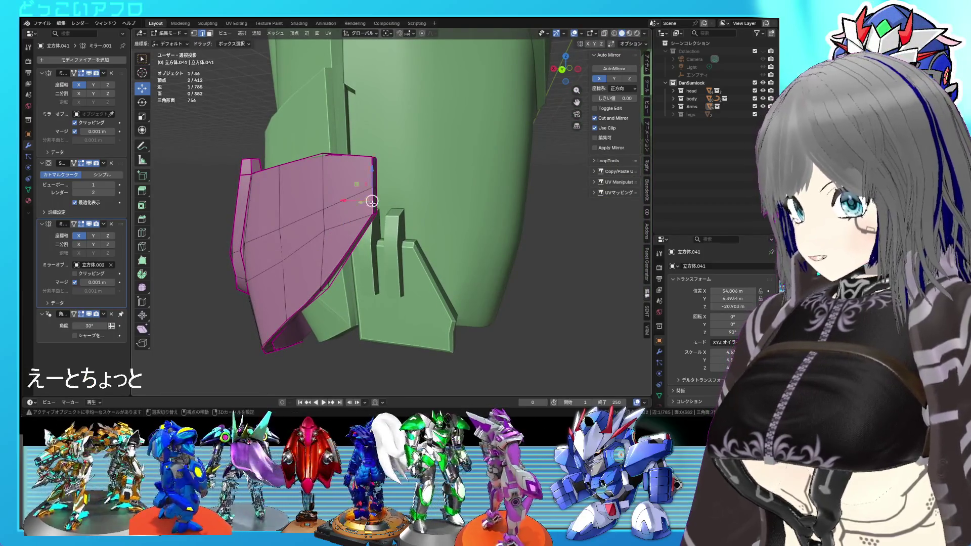
right_click(372, 201)
left_click(350, 192)
Step: Select several of the new vertices around the flap's upper corner
left_click(360, 210)
left_click(326, 230, "shift")
key("shift+z")
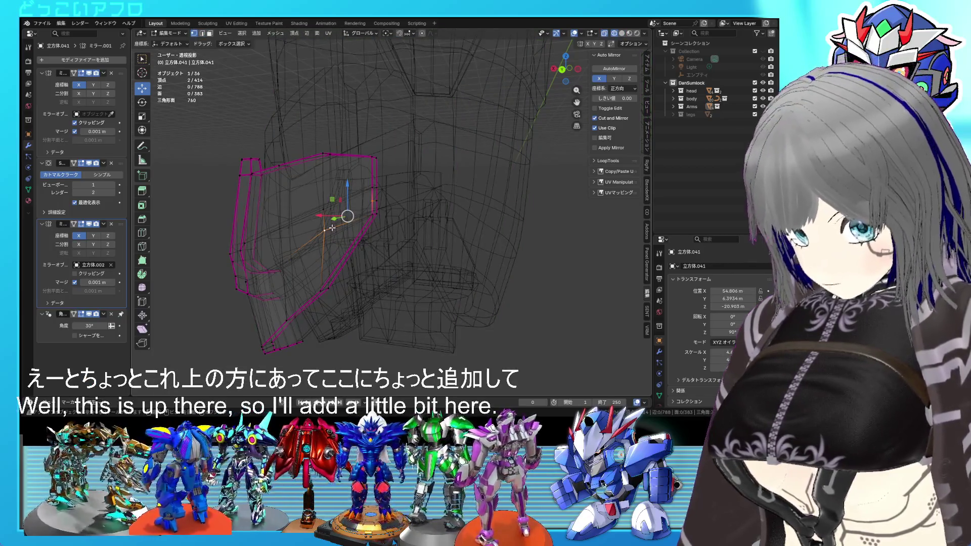
left_click(333, 230)
left_click(377, 204, "shift")
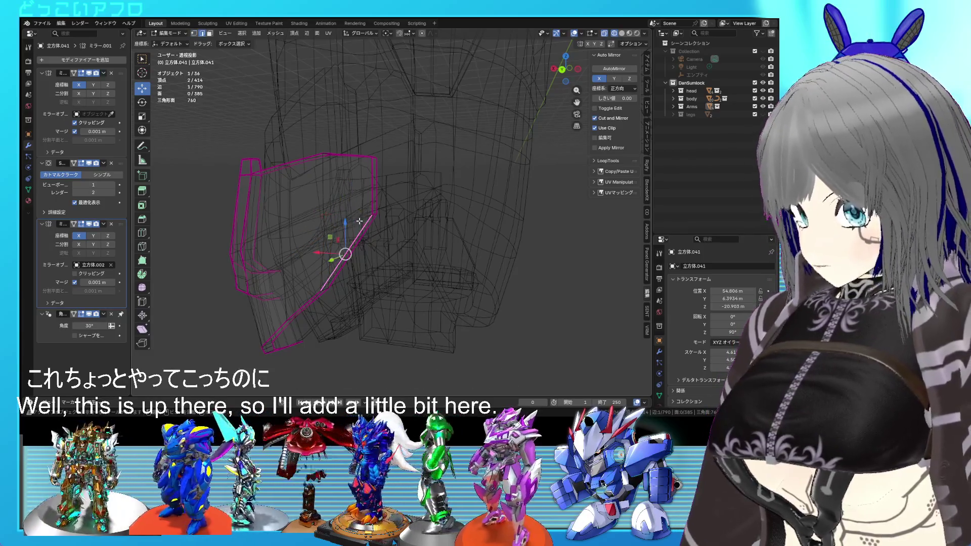
left_click(364, 216, "shift")
right_click(364, 217)
Step: Leave Edit Mode and save the file, re-entering briefly to check the pink part
key("Tab")
key("shift+z")
mouse_move(364, 216)
middle_mouse_down()
mouse_move(458, 221)
mouse_move(460, 206)
mouse_move(435, 211)
mouse_move(448, 205)
middle_mouse_up()
key("ctrl+s")
key("Tab")
left_click(447, 205)
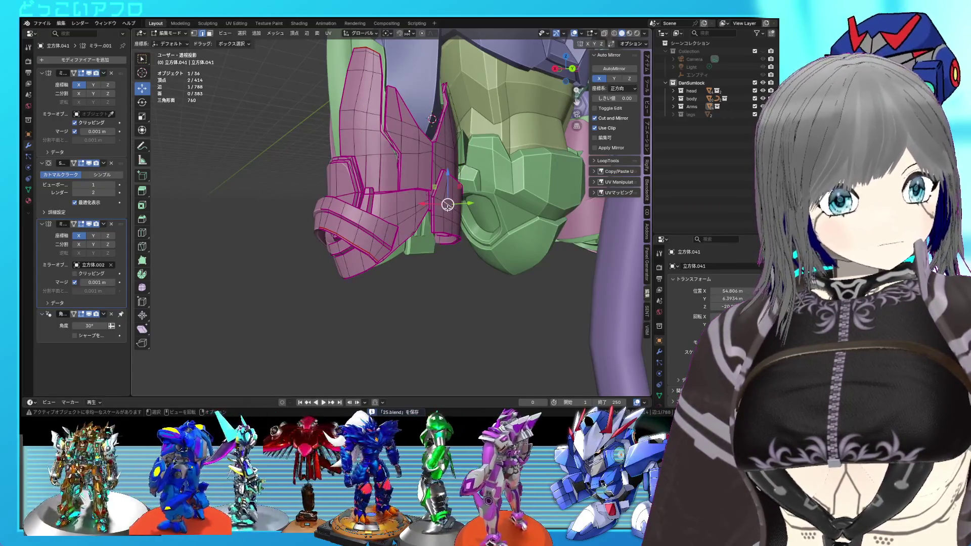
mouse_move(448, 205)
middle_mouse_down()
mouse_move(484, 231)
mouse_move(448, 125)
middle_mouse_up()
key("ctrl+s")
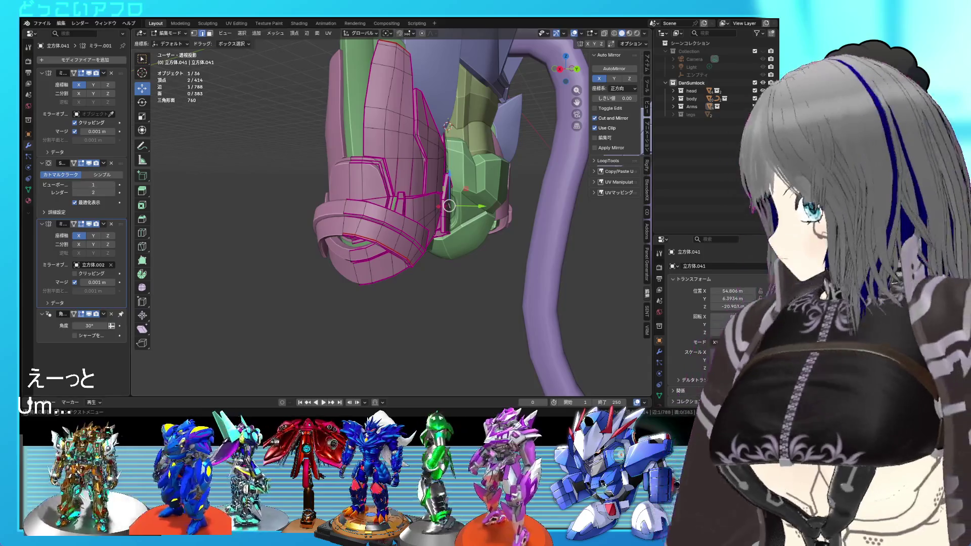
Step: Save the file and dissolve an edge loop on the magenta hip armour
mouse_move(389, 223)
middle_mouse_down()
mouse_move(396, 251)
mouse_move(387, 251)
mouse_move(432, 252)
mouse_move(417, 248)
mouse_move(420, 231)
mouse_move(360, 236)
mouse_move(435, 174)
mouse_move(414, 190)
mouse_move(462, 183)
mouse_move(459, 157)
mouse_move(420, 244)
mouse_move(428, 208)
middle_mouse_up()
key("ctrl+s")
scroll(441, 207, "up", 3)
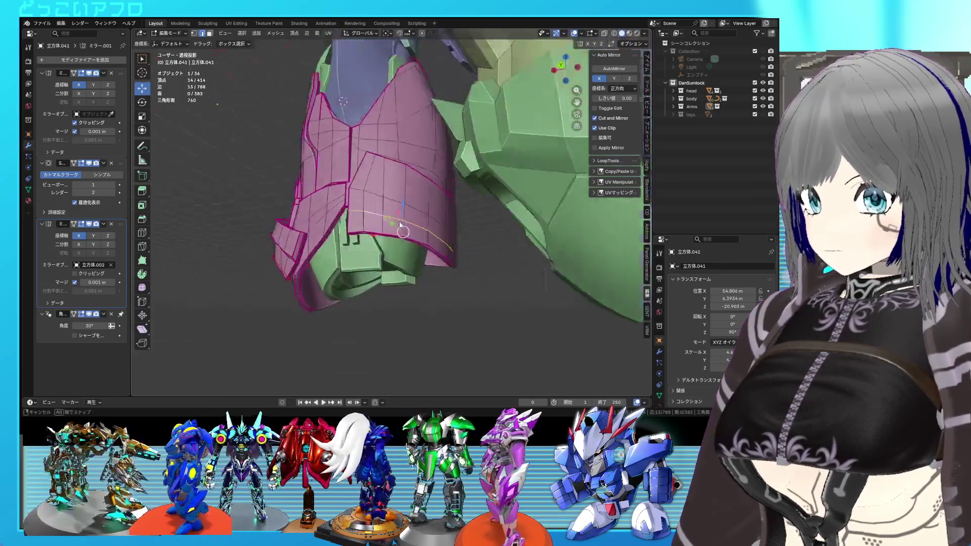
left_click(435, 228, "alt")
scroll(475, 239, "up", 1)
key("x")
left_click(472, 245)
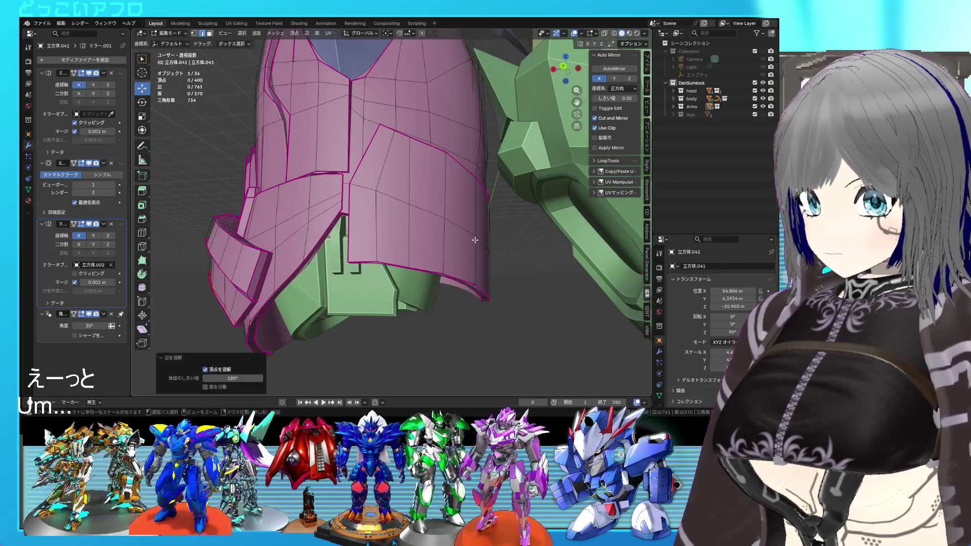
Step: Try a new loop cut, undo it, and dissolve a different edge loop instead
mouse_move(379, 238)
middle_mouse_down()
mouse_move(404, 241)
mouse_move(409, 226)
mouse_move(392, 233)
mouse_move(420, 249)
mouse_move(375, 219)
mouse_move(418, 211)
mouse_move(401, 214)
middle_mouse_up()
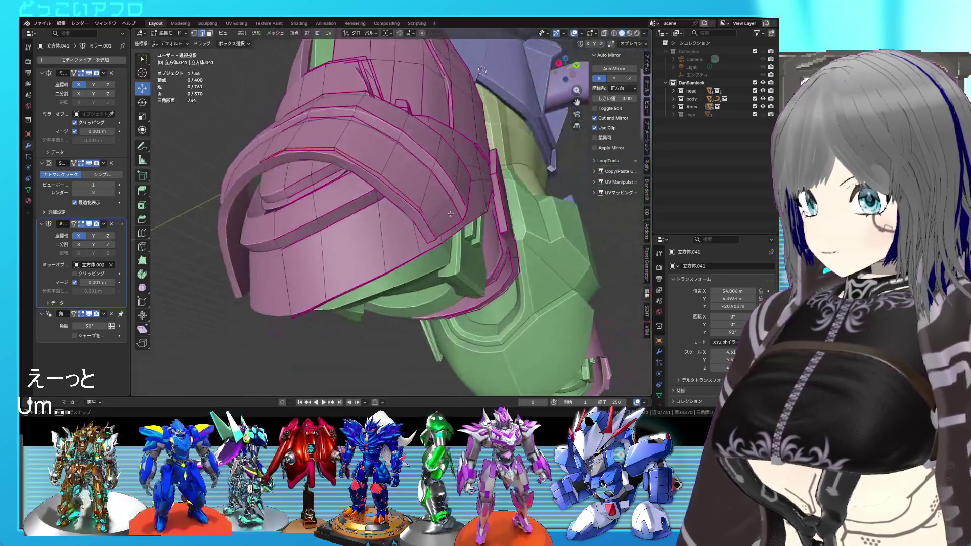
key("ctrl+r")
left_click(392, 233)
key("ctrl+z")
key("a")
key("shift+z")
scroll(436, 224, "up", 2)
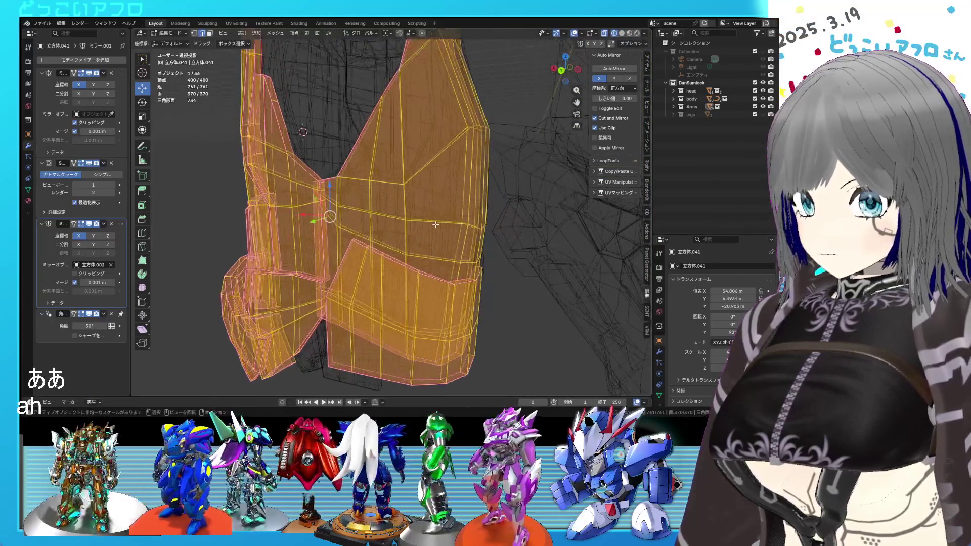
key("shift+z")
key("alt+a")
left_click(405, 238, "alt")
key("x")
left_click(425, 238)
Step: Dissolve another edge loop higher on the armour and save the file
mouse_move(425, 238)
middle_mouse_down()
mouse_move(433, 252)
mouse_move(461, 245)
middle_mouse_up()
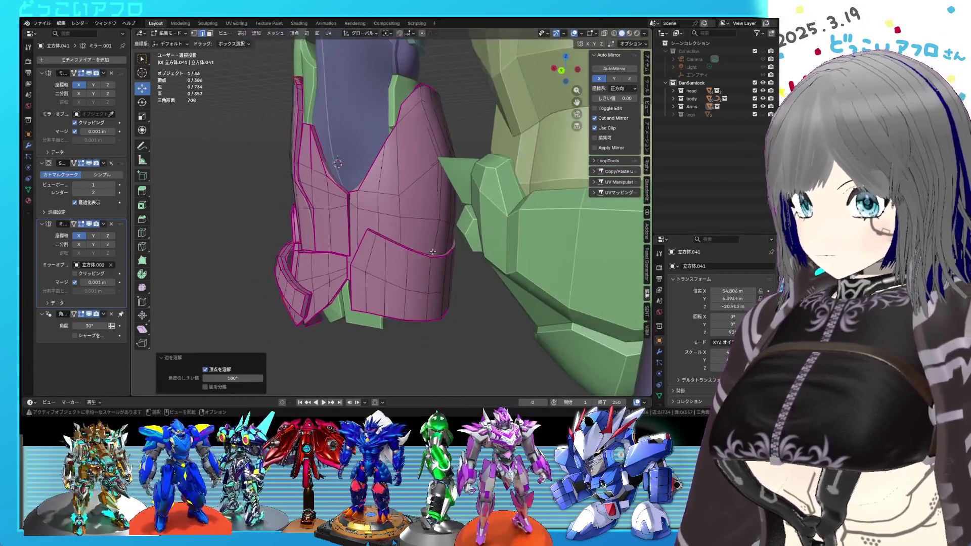
key("a")
middle_click_drag(400, 234, 364, 165)
key("alt+a")
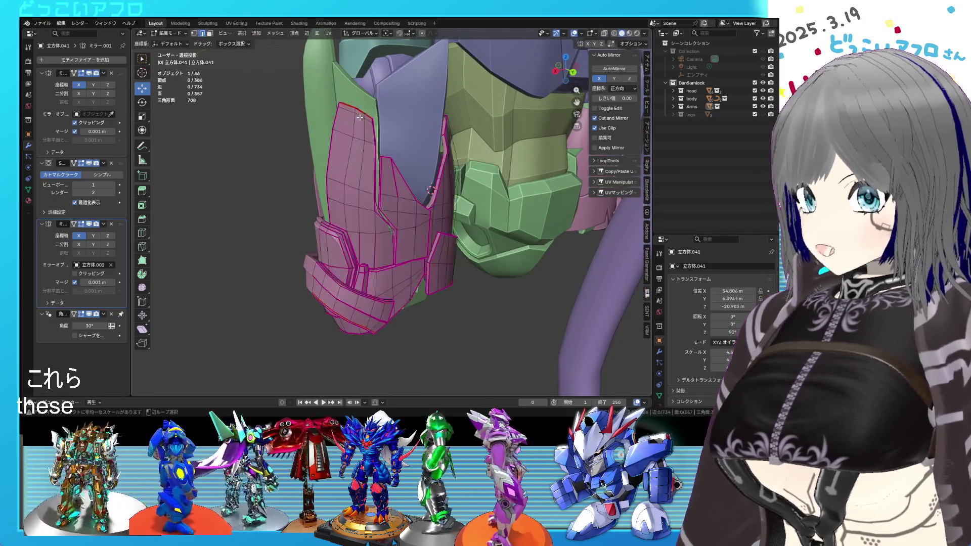
left_click(360, 117, "alt")
key("x")
left_click(360, 116)
key("ctrl+s")
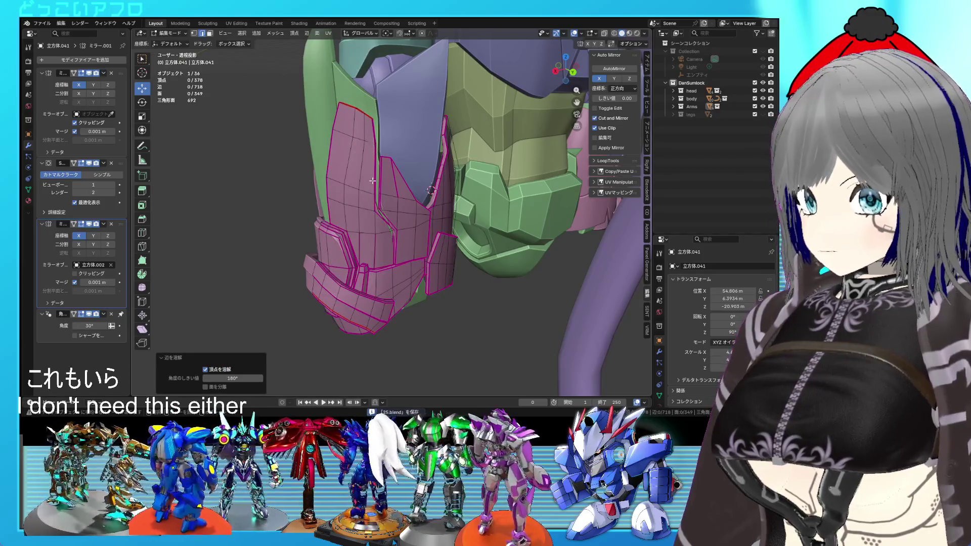
Step: Return to Object Mode and zoom out to see both hip armour shells
key("Tab")
scroll(428, 185, "down", 5)
mouse_move(429, 185)
middle_mouse_down()
mouse_move(410, 295)
mouse_move(349, 259)
mouse_move(353, 206)
mouse_move(460, 262)
mouse_move(477, 232)
mouse_move(450, 236)
middle_mouse_up()
scroll(373, 272, "up", 3)
scroll(477, 233, "down", 3)
scroll(444, 235, "up", 1)
scroll(444, 236, "up", 3)
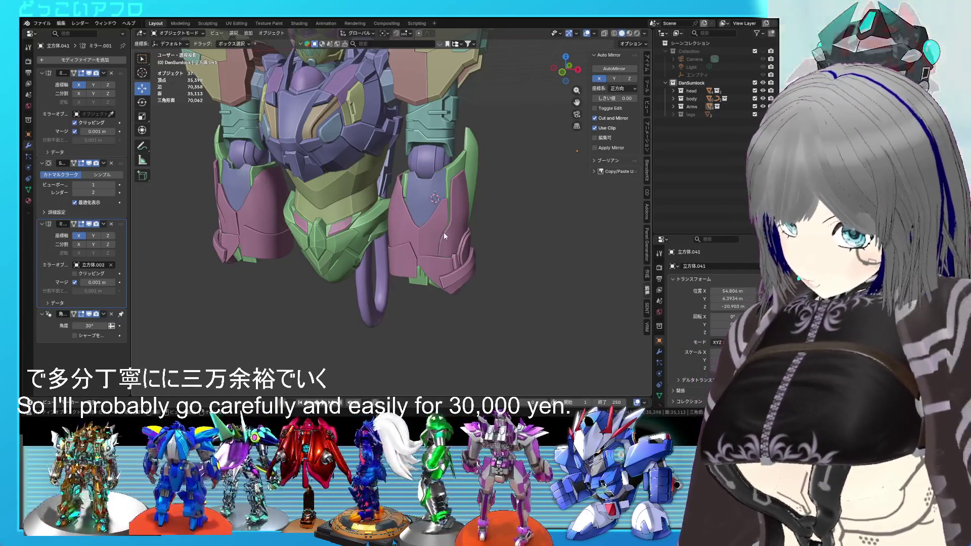
Step: Zoom to a three-quarter view of the leg and enter Edit Mode on the pink hip plate
scroll(438, 234, "up", 5)
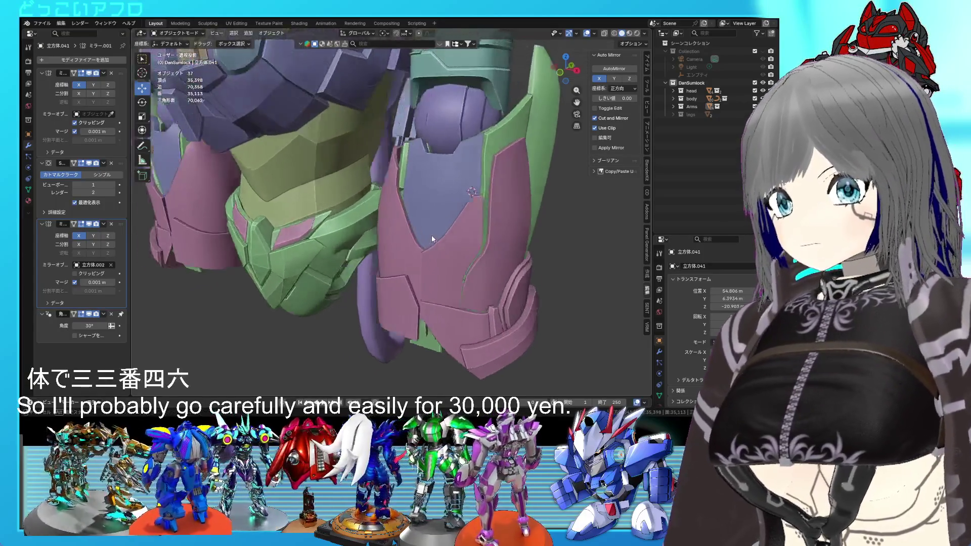
scroll(455, 301, "down", 5)
mouse_move(495, 281)
middle_mouse_down()
mouse_move(503, 293)
mouse_move(438, 305)
mouse_move(422, 273)
mouse_move(372, 268)
mouse_move(365, 224)
mouse_move(305, 233)
mouse_move(375, 264)
middle_mouse_up()
scroll(422, 274, "up", 3)
key("Tab")
scroll(384, 265, "up", 5)
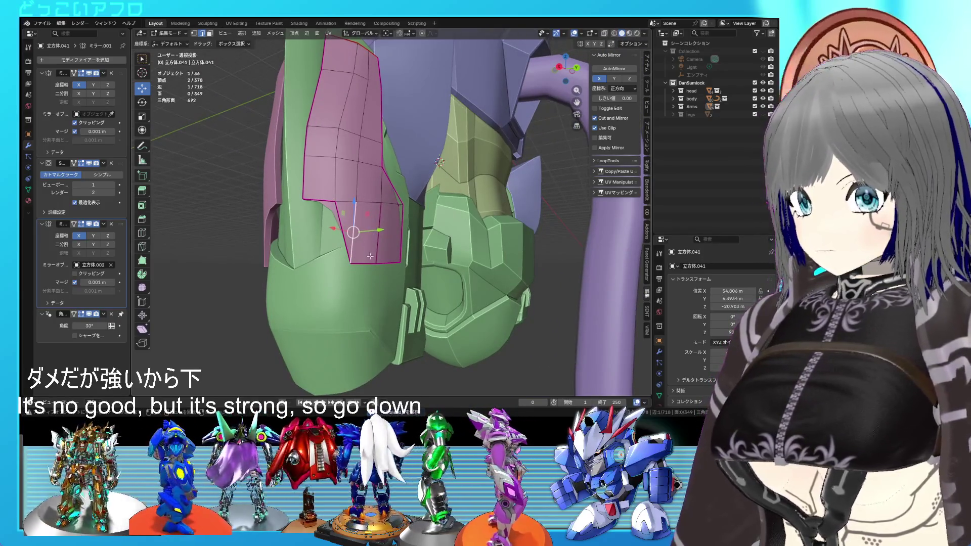
Step: Subdivide two selected edges on the pink hip plate
middle_click_drag(371, 256, 366, 240)
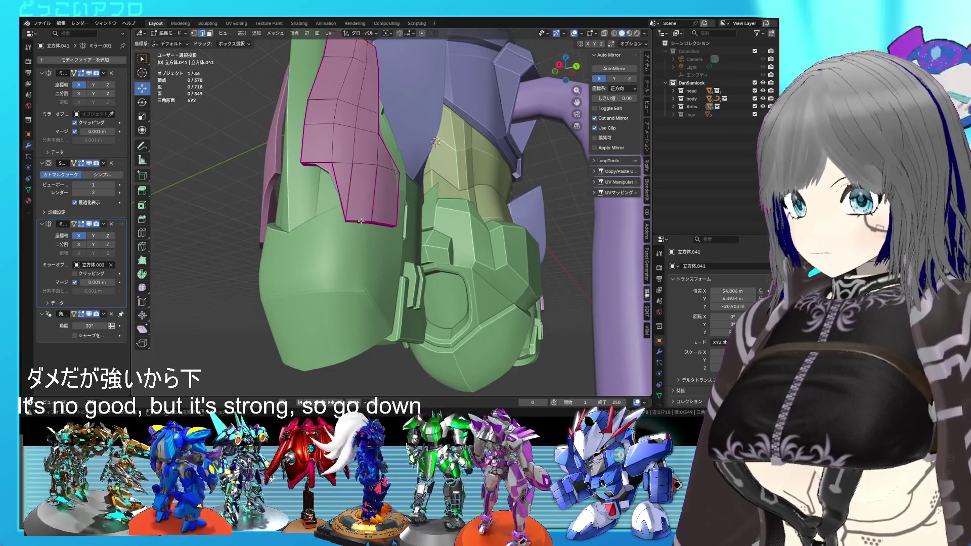
left_click(360, 223, "shift")
right_click(311, 126)
left_click(313, 169)
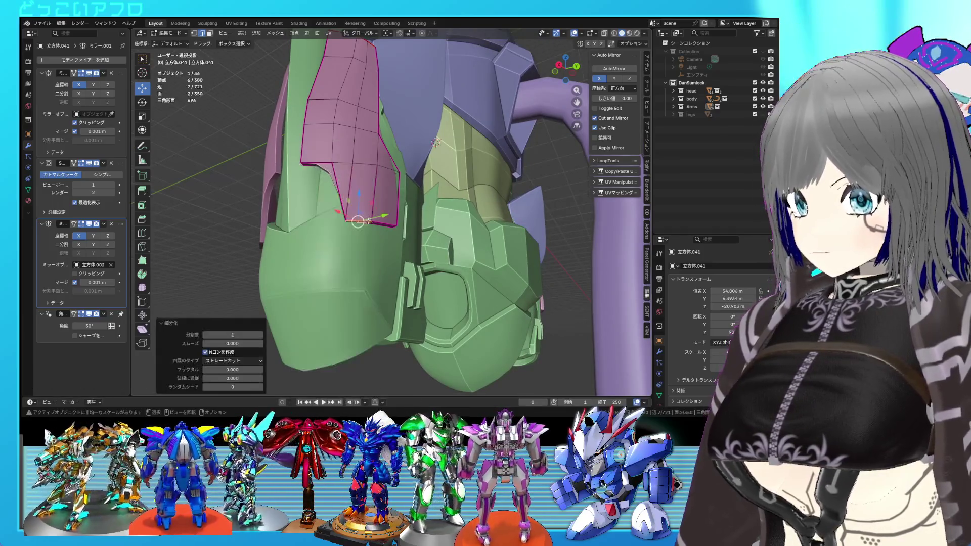
Step: Select the new vertices and their neighbours, then dissolve the extra edges
key("1")
left_click(359, 220)
left_click(352, 166)
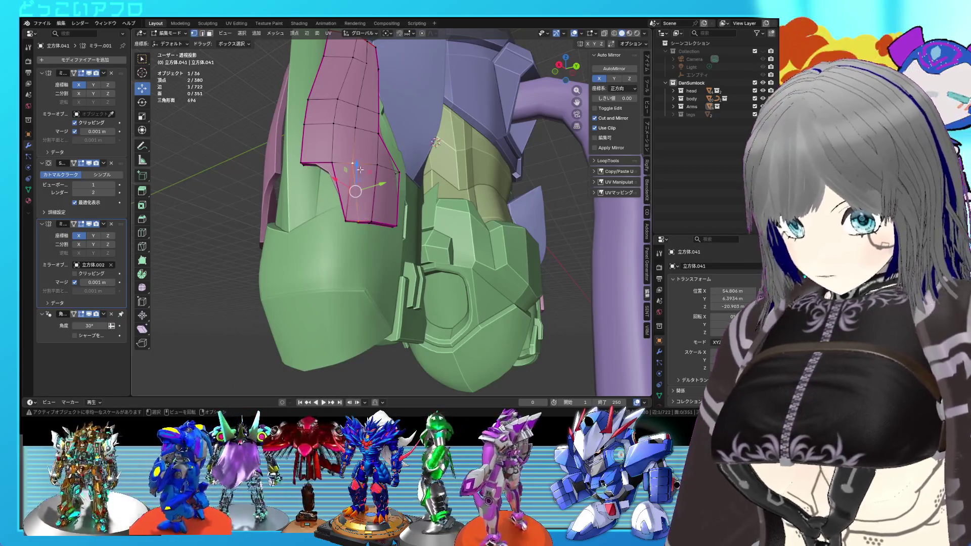
key("shift+z")
left_click(360, 224, "shift")
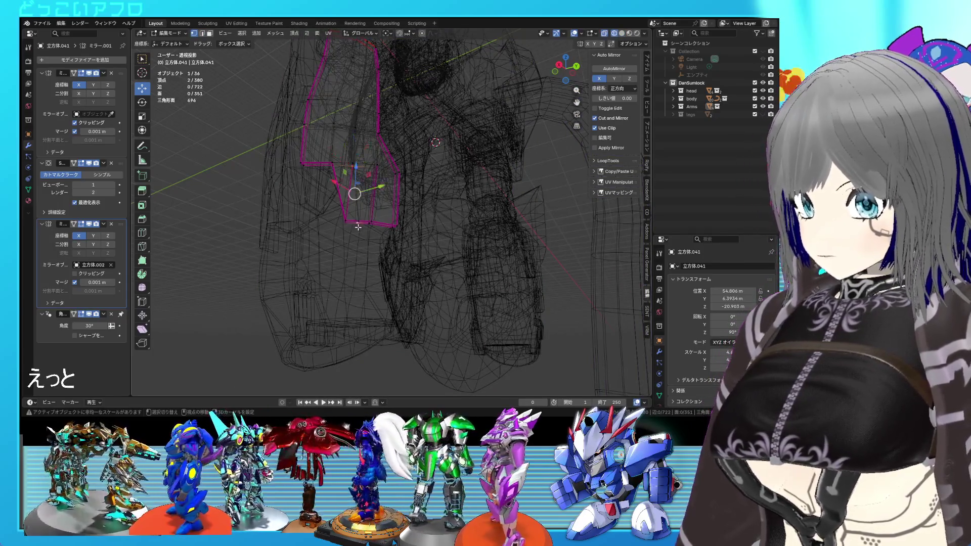
left_click(348, 201, "shift")
key("shift+z")
key("x")
left_click(385, 217)
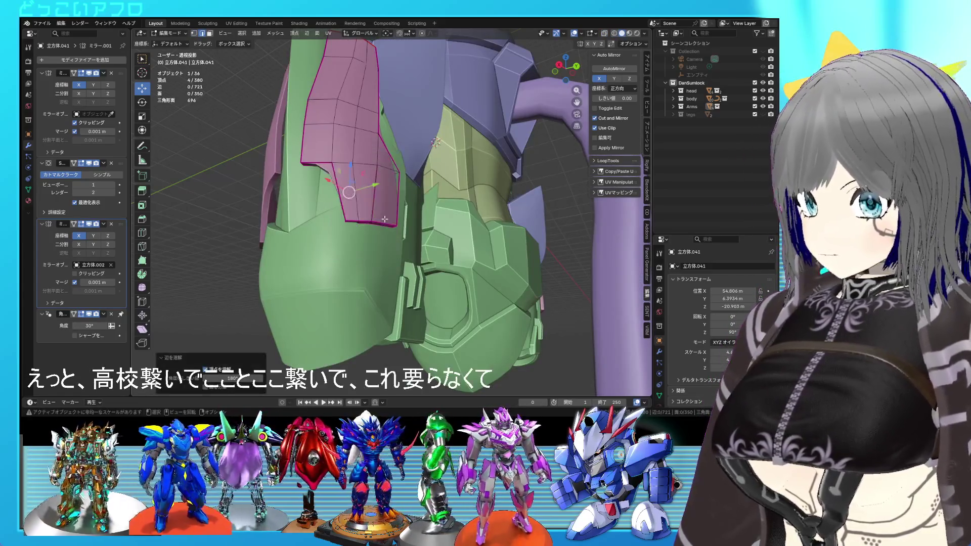
Step: Toggle out of and back into Edit Mode and inspect the plate from several angles
key("Tab")
middle_click_drag(385, 218, 416, 231)
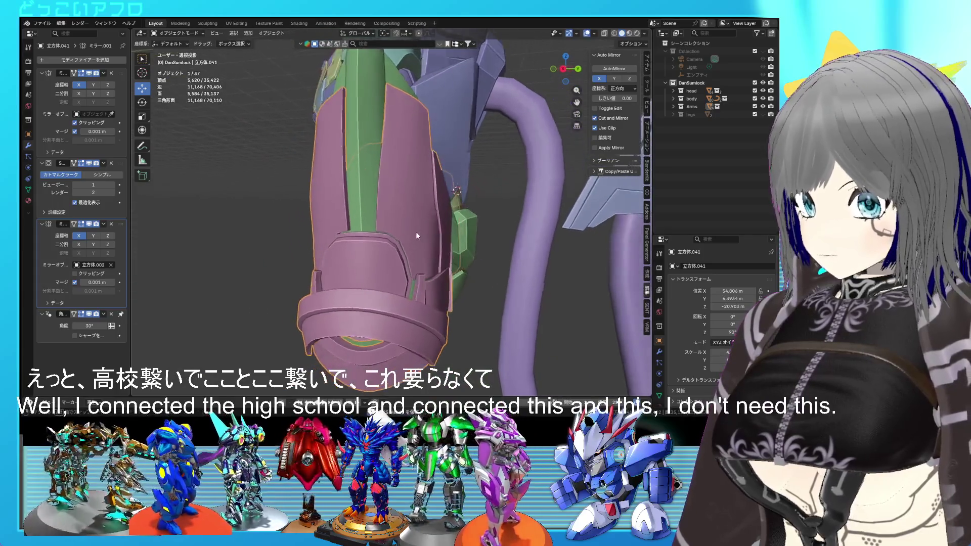
key("Tab")
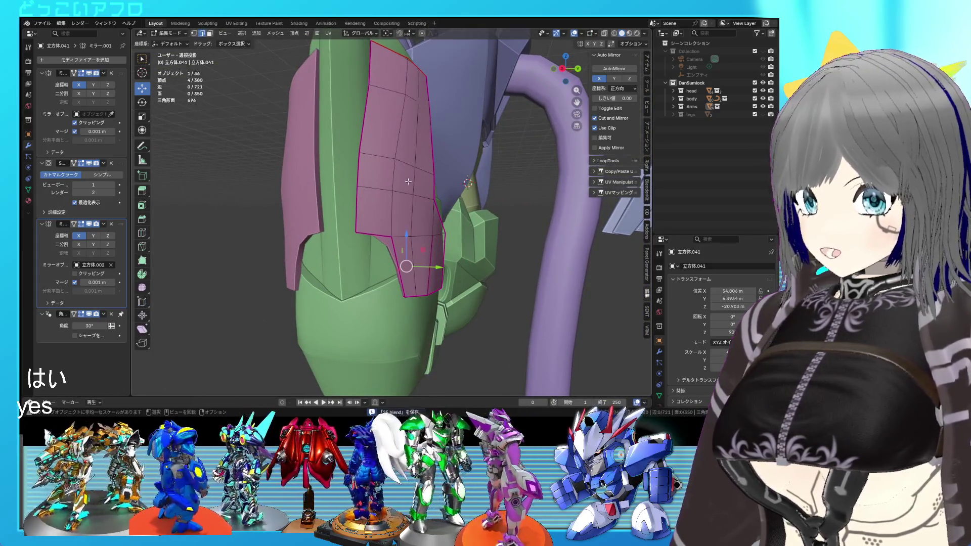
middle_click_drag(429, 334, 419, 284)
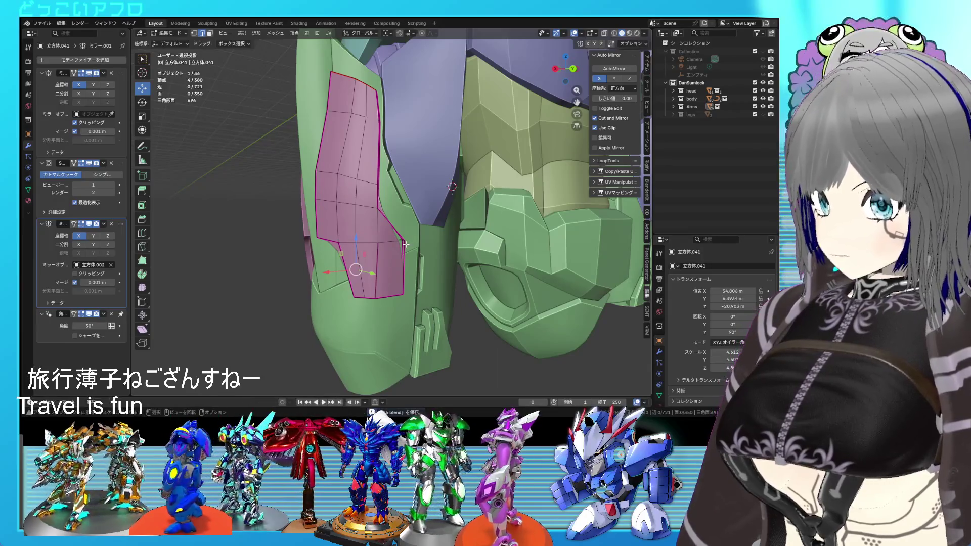
middle_click_drag(404, 245, 416, 240)
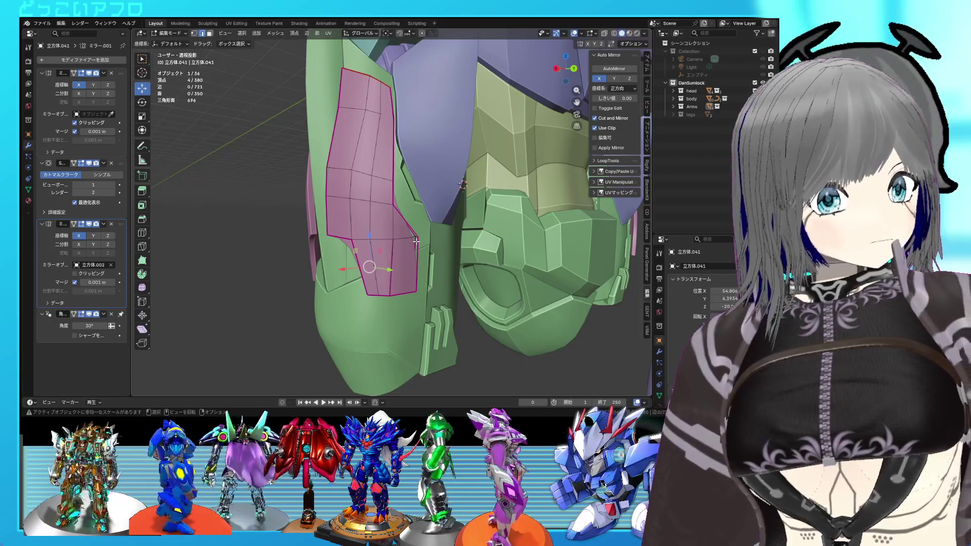
middle_click_drag(415, 241, 433, 244)
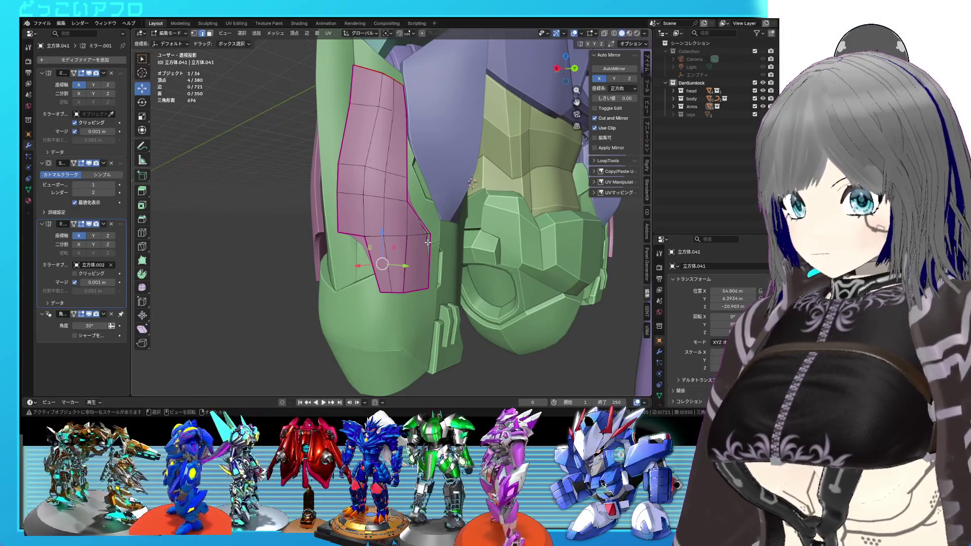
middle_click_drag(414, 237, 395, 234)
Step: Inspect the plate in wireframe, then return to solid shading and Object Mode
key("shift+z")
scroll(390, 231, "up", 2)
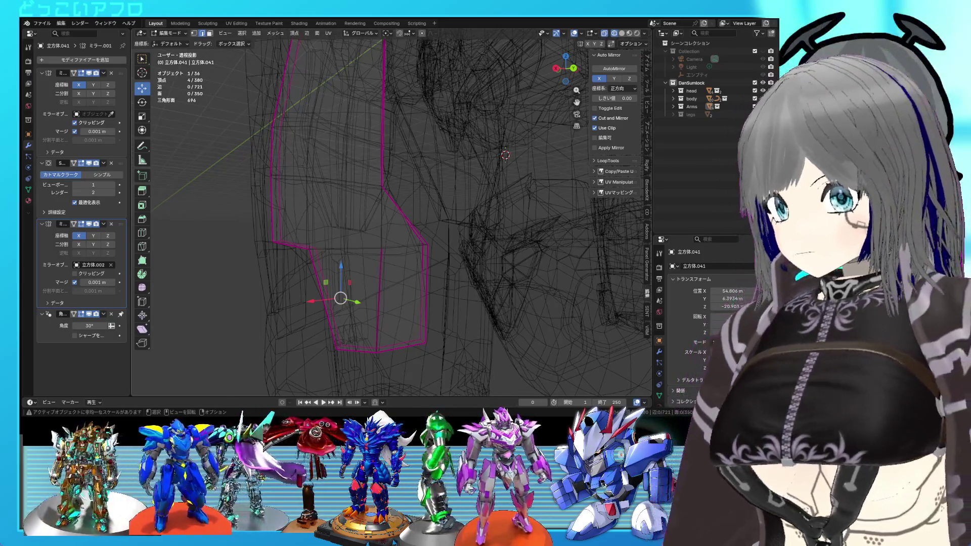
key("Tab")
key("shift+z")
middle_click_drag(459, 215, 493, 206)
key("ctrl+s")
key("Tab")
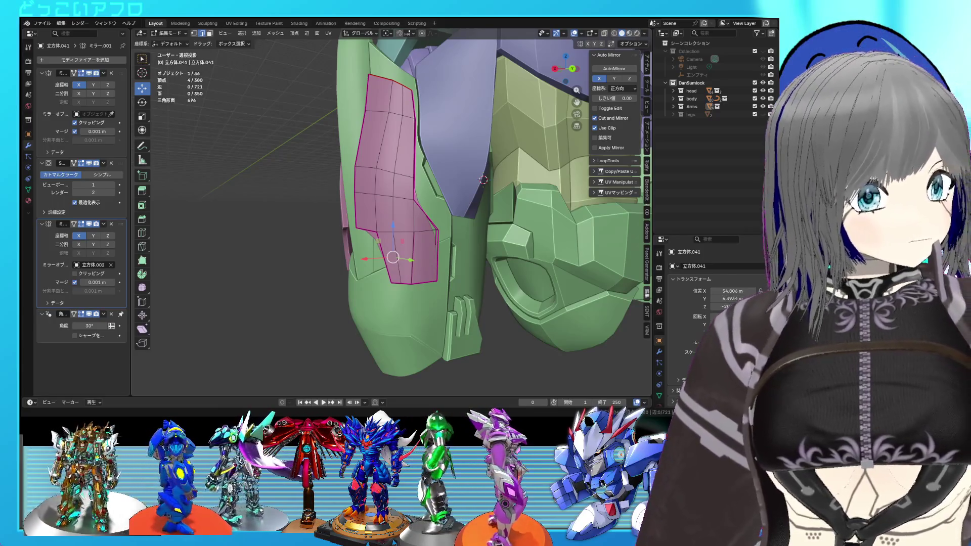
mouse_move(500, 192)
middle_mouse_down()
mouse_move(488, 204)
mouse_move(497, 189)
middle_mouse_up()
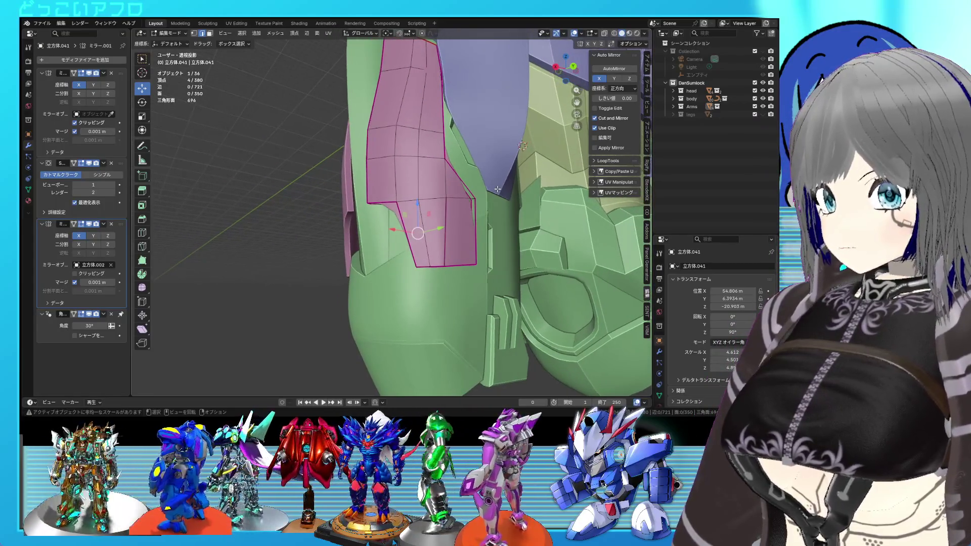
scroll(495, 189, "down", 5)
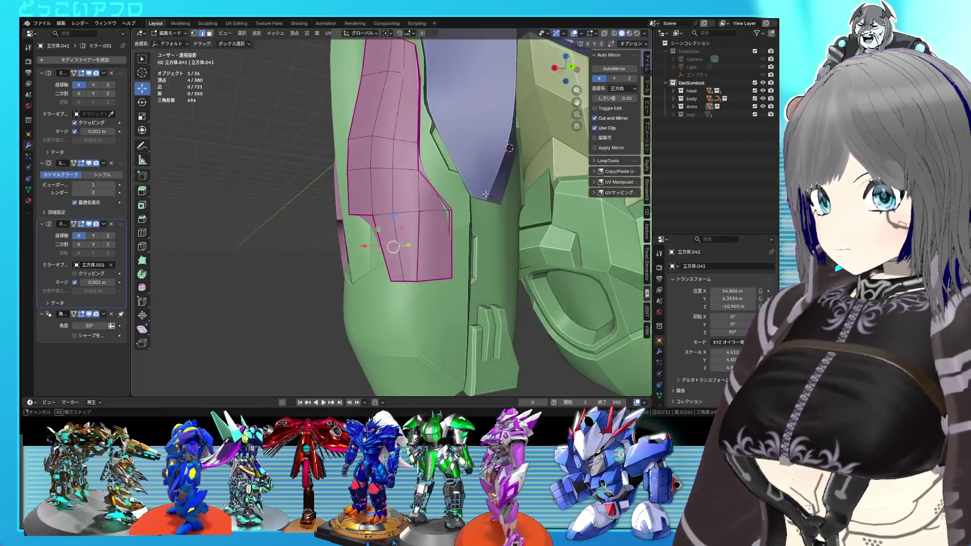
mouse_move(477, 199)
middle_mouse_down()
mouse_move(483, 184)
mouse_move(502, 204)
mouse_move(414, 230)
middle_mouse_up()
Step: Nudge the selected hip-plate vertices up and left in Back Ortho X-ray view, then save
left_click(414, 230)
key("ctrl+s")
scroll(405, 233, "up", 6)
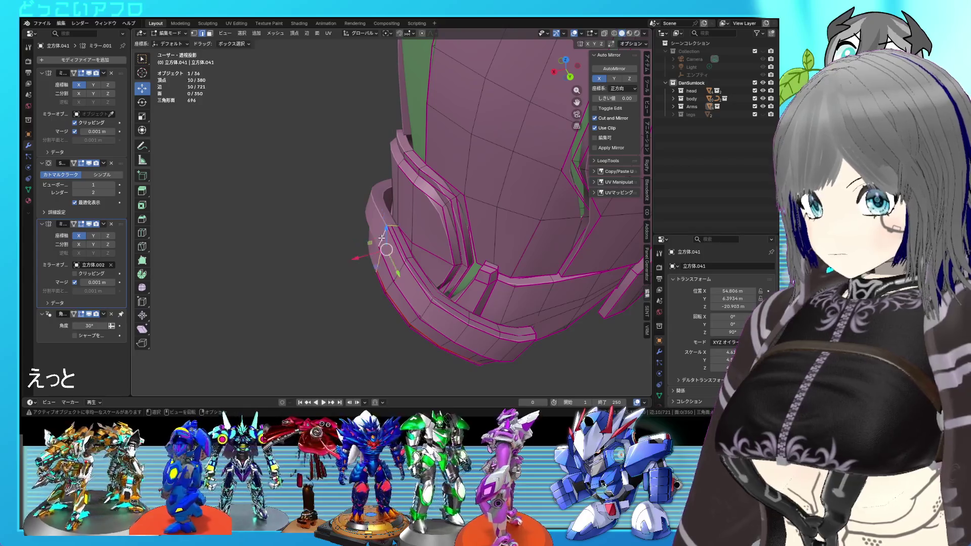
key("ctrl+KP_1")
key("alt+z")
key("g")
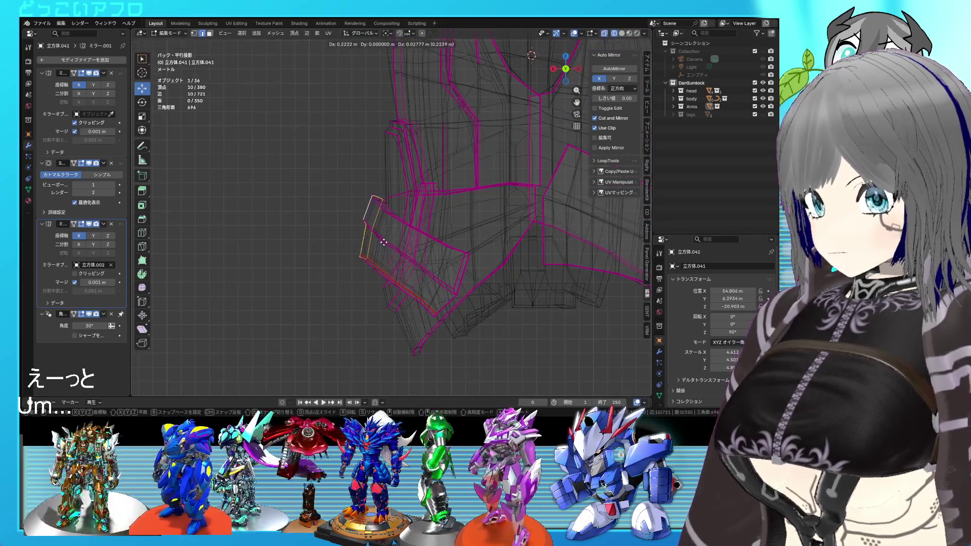
left_click(384, 241)
key("alt+z")
mouse_move(383, 240)
middle_mouse_down()
mouse_move(445, 179)
mouse_move(457, 192)
mouse_move(451, 222)
mouse_move(432, 217)
mouse_move(450, 229)
mouse_move(509, 235)
mouse_move(376, 226)
mouse_move(423, 200)
mouse_move(385, 179)
mouse_move(344, 197)
mouse_move(392, 180)
middle_mouse_up()
key("ctrl+s")
Step: Move a vertex near the plate's lower corner to a new position, return to object mode and save
key("Tab")
key("Tab")
left_click(382, 190, "alt")
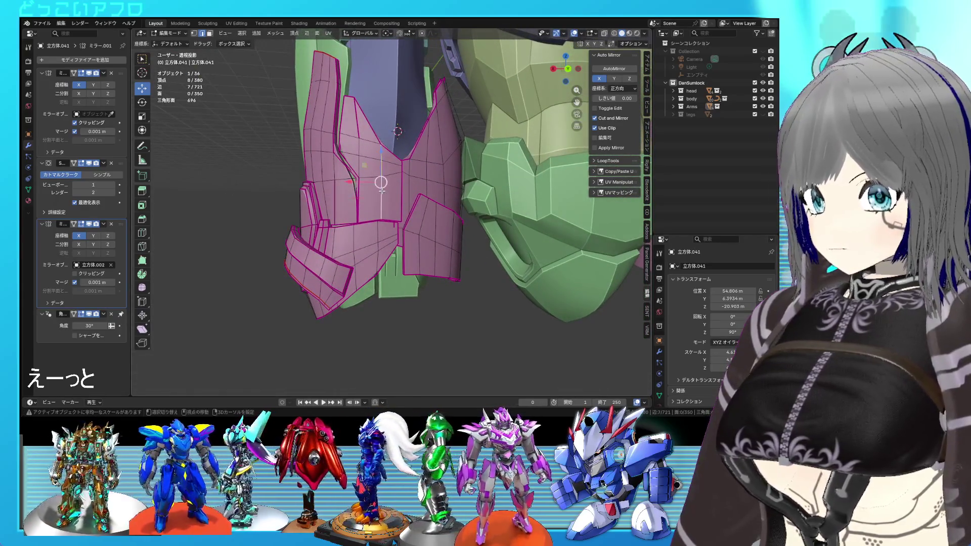
key("shift+z")
scroll(384, 222, "up", 6)
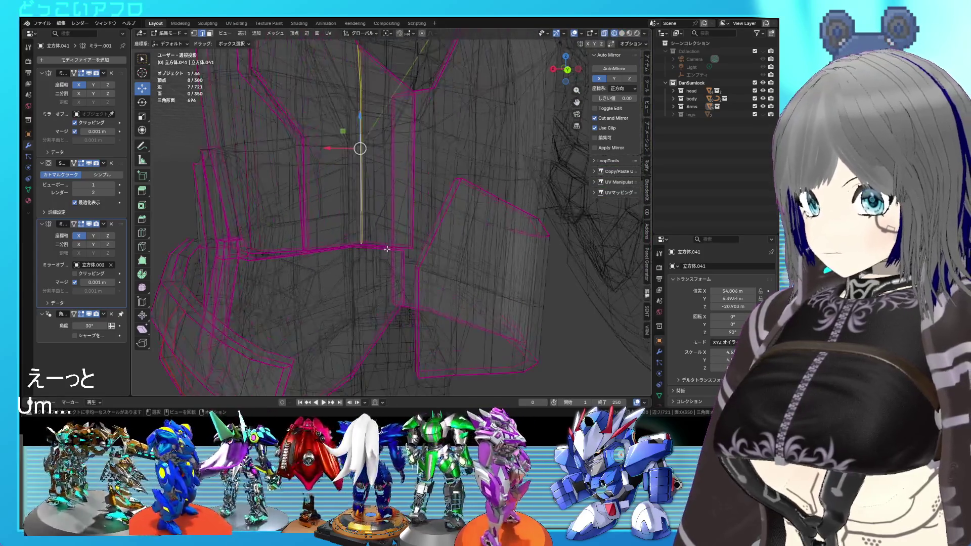
left_click(404, 277)
right_click(389, 289, "shift")
key("shift+z")
key("KP_Decimal")
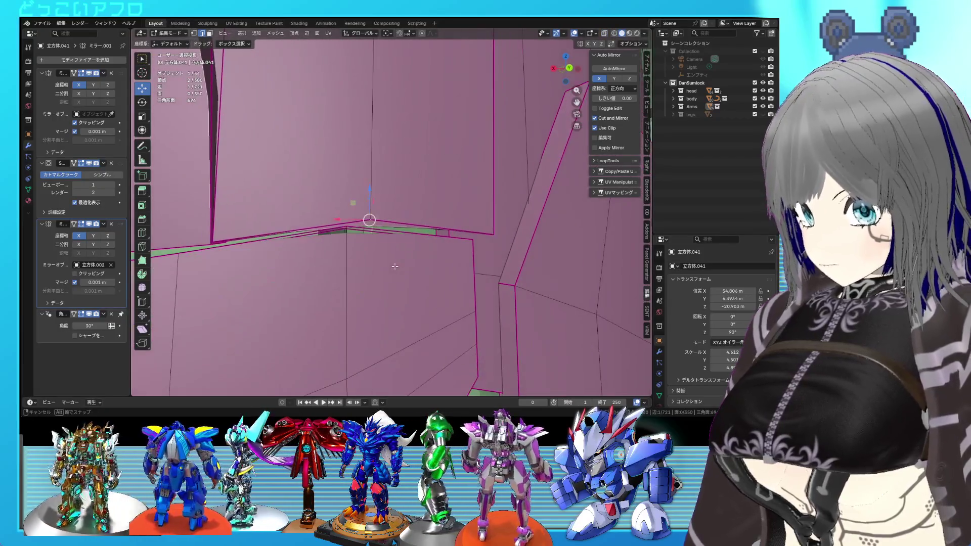
key("g")
left_click(333, 216)
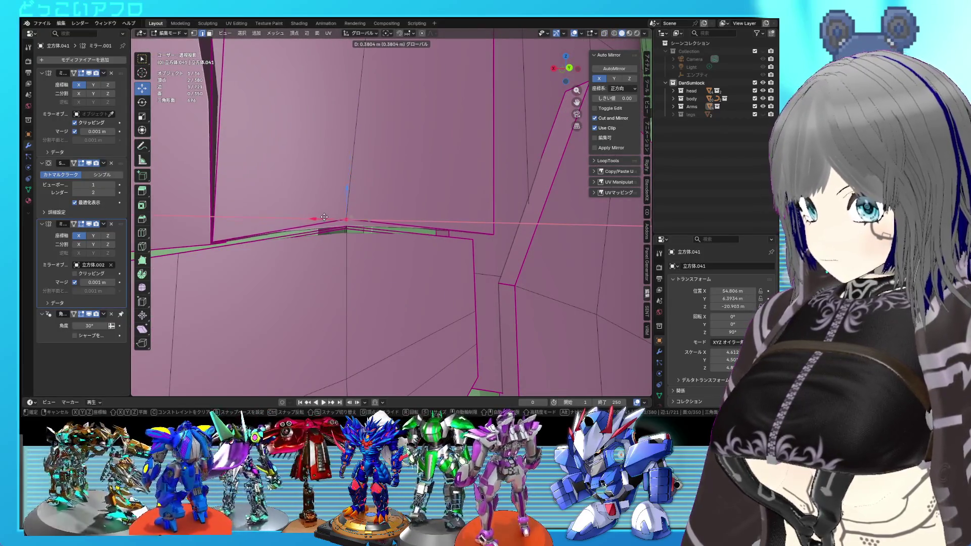
key("Tab")
key("ctrl+s")
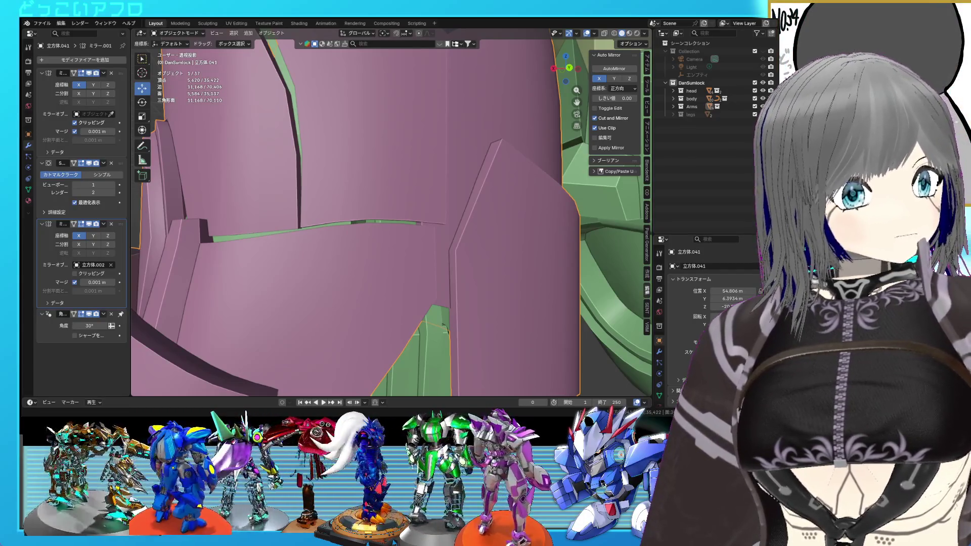
key("KP_Decimal")
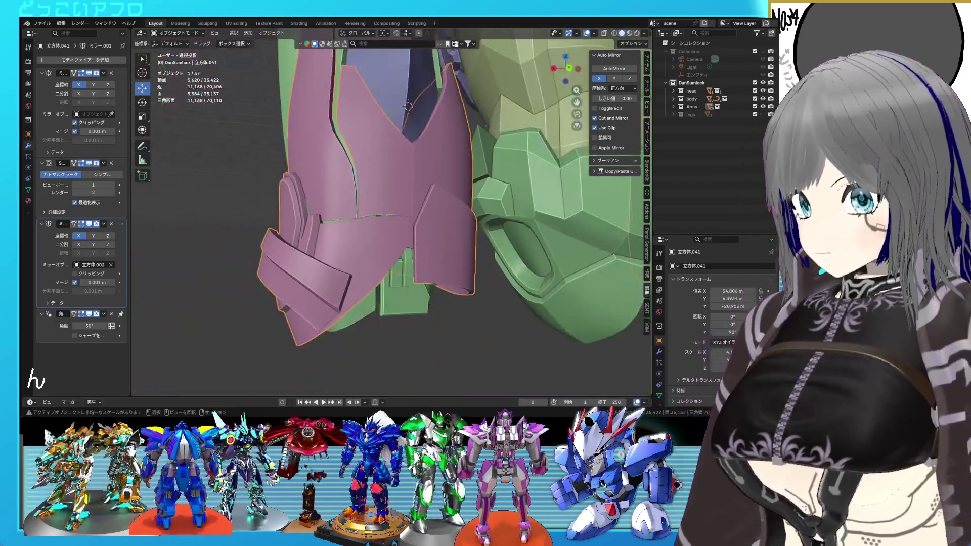
Step: In Edit Mode, select the linked 50-vertex upper front panel and hide everything else
mouse_move(412, 195)
middle_mouse_down()
mouse_move(392, 205)
mouse_move(469, 219)
mouse_move(524, 206)
mouse_move(511, 164)
mouse_move(466, 189)
mouse_move(451, 181)
middle_mouse_up()
scroll(392, 205, "up", 5)
key("KP_Decimal")
scroll(414, 201, "down", 3)
scroll(432, 192, "up", 2)
key("Tab")
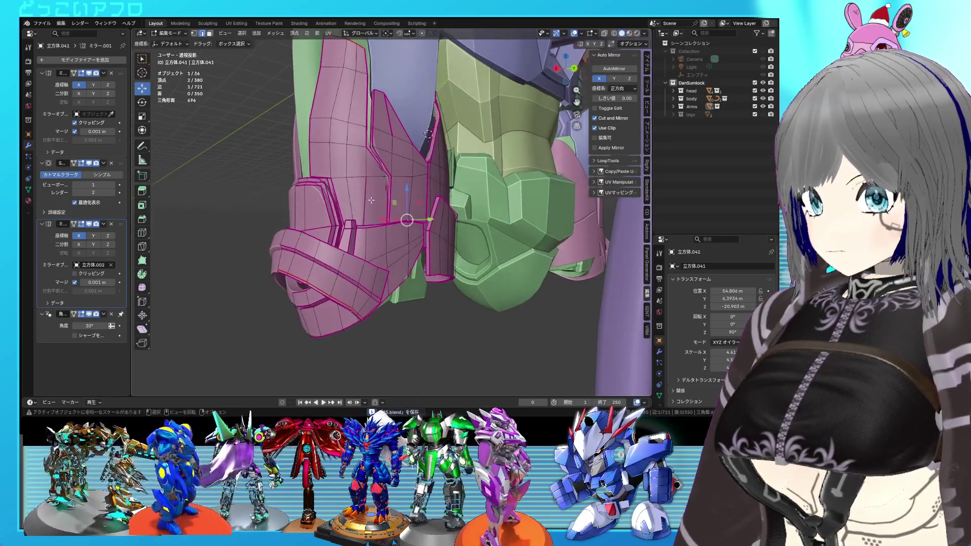
middle_click_drag(365, 223, 366, 175)
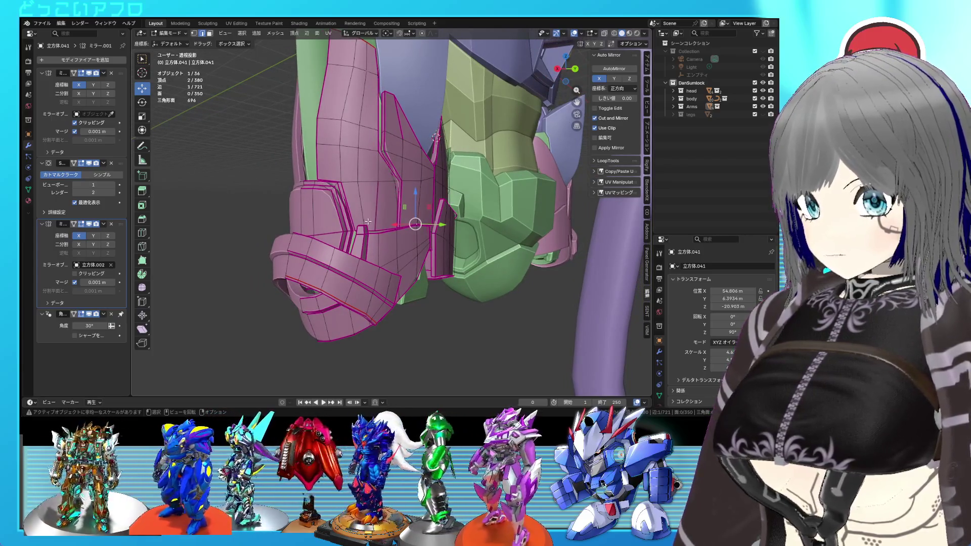
scroll(376, 200, "up", 3)
key("alt+z")
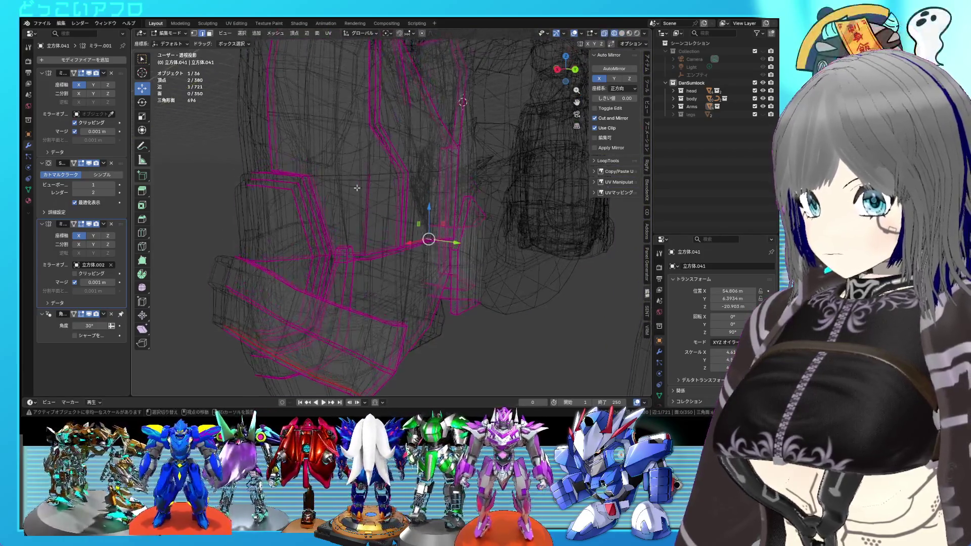
key("alt+z")
key("ctrl+l")
key("shift+h")
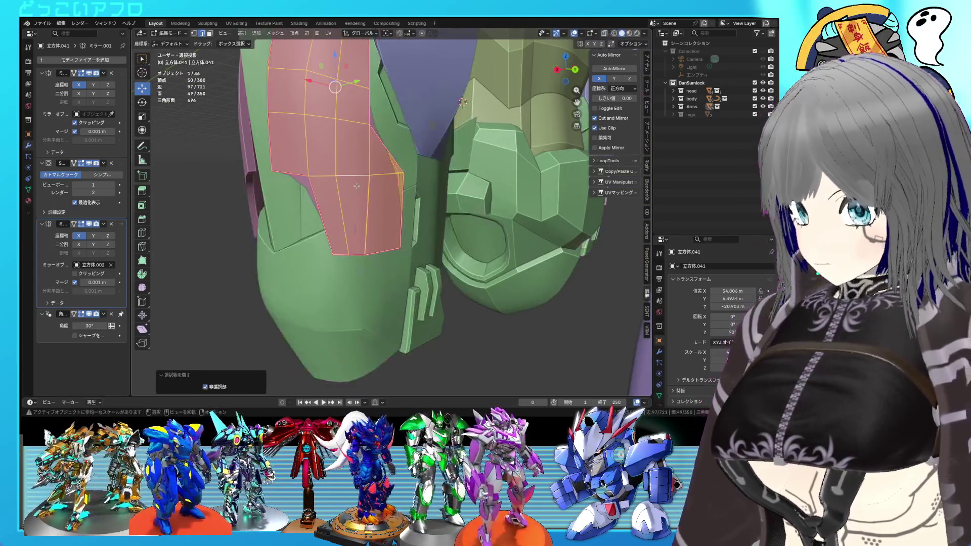
Step: Inspect the isolated front plate from several angles, alternating wireframe and solid shading
middle_click_drag(362, 177, 356, 174)
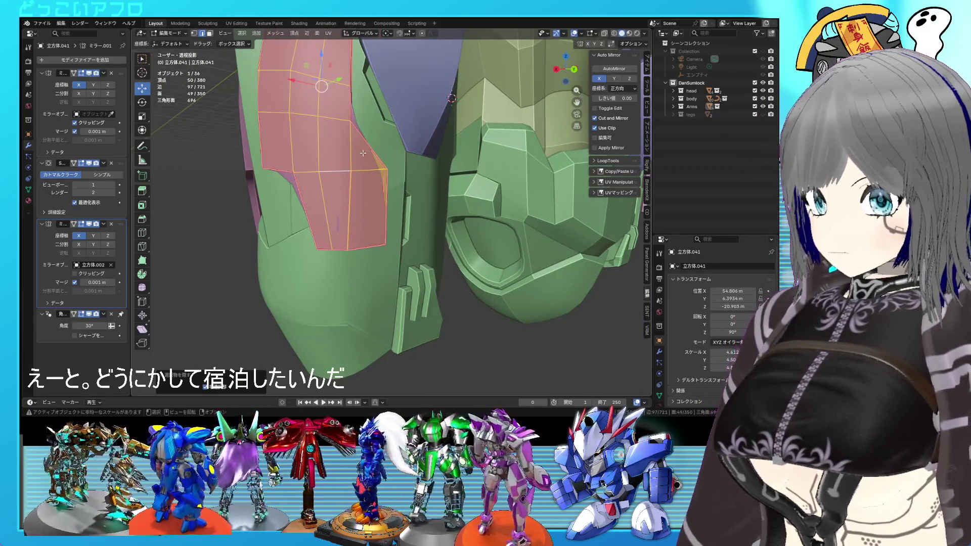
key("shift+z")
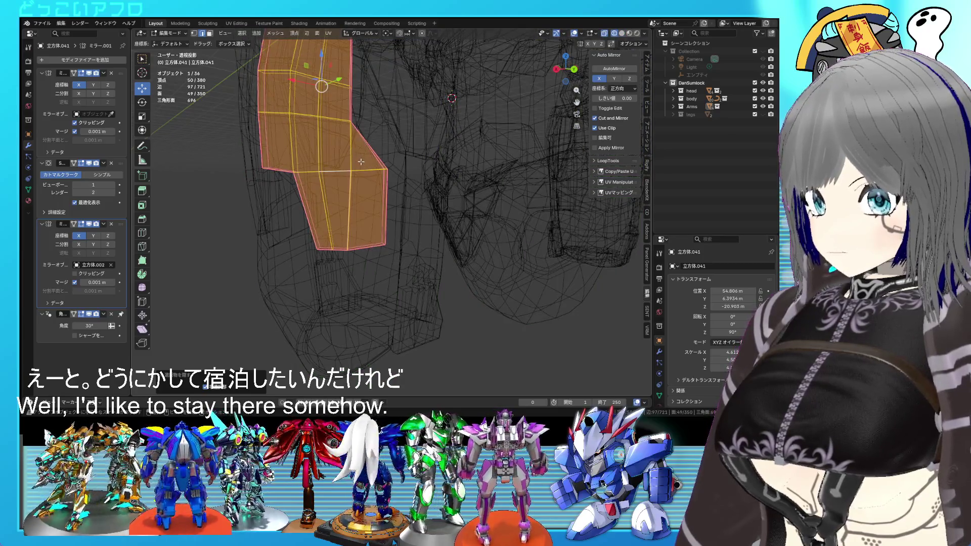
mouse_move(373, 159)
middle_mouse_down()
mouse_move(346, 176)
mouse_move(383, 175)
middle_mouse_up()
key("shift+z")
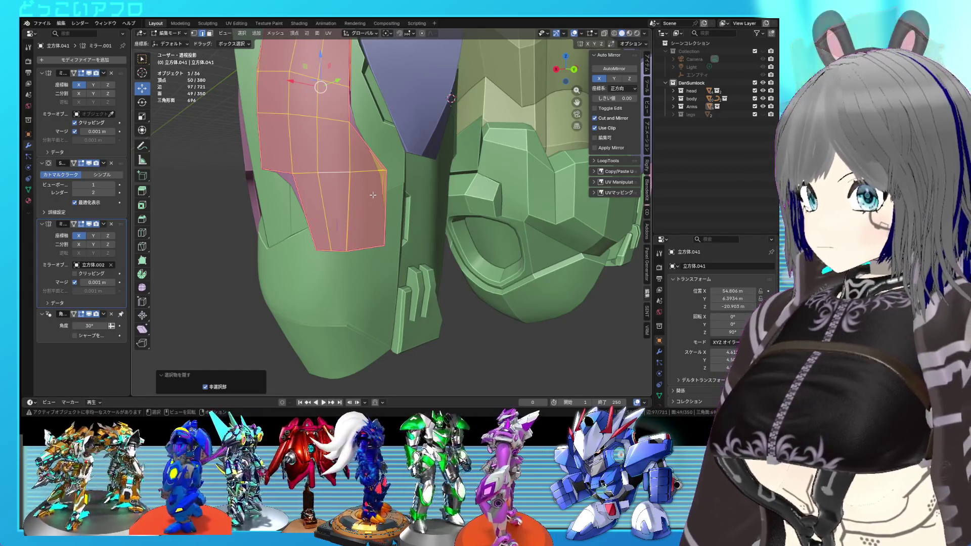
middle_click_drag(361, 165, 350, 166)
key("shift+z")
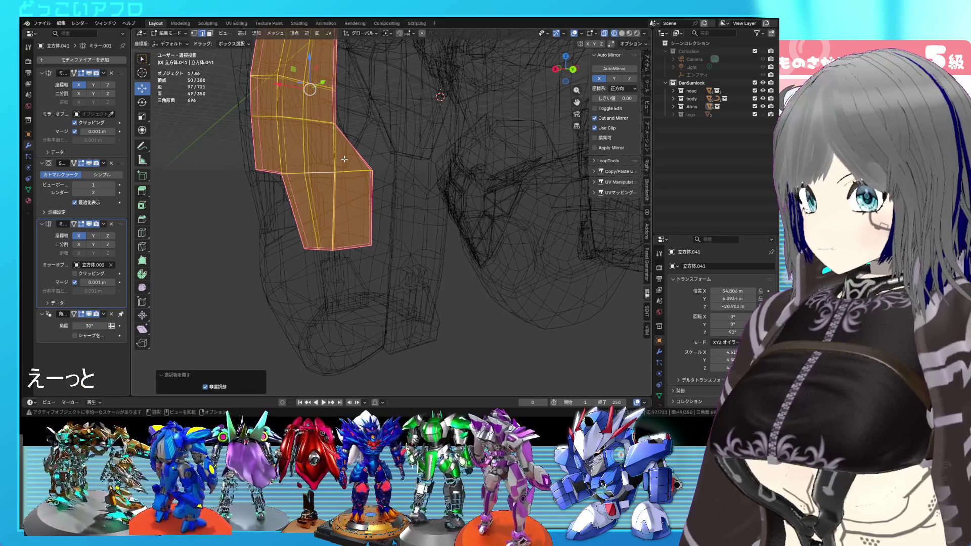
middle_click_drag(344, 159, 375, 165)
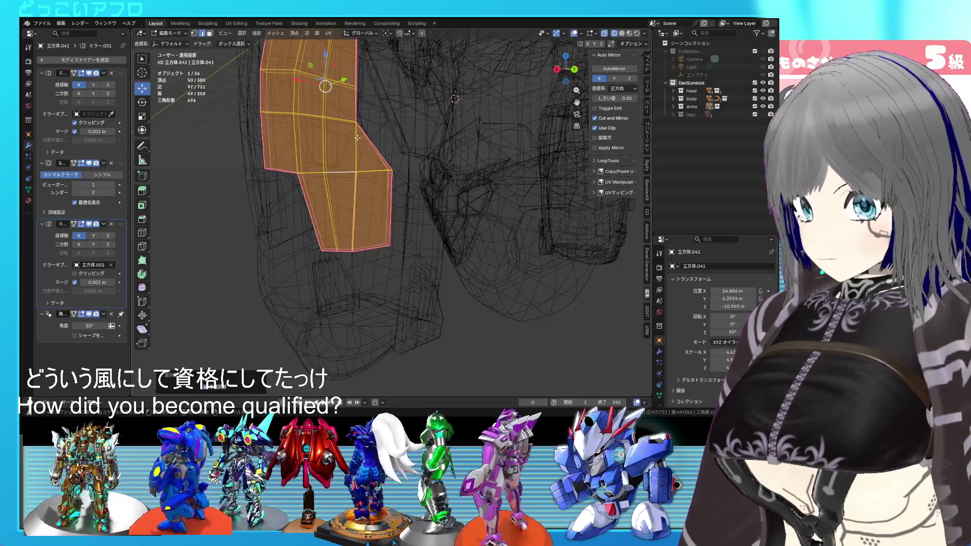
mouse_move(357, 137)
middle_mouse_down()
mouse_move(422, 180)
mouse_move(405, 187)
mouse_move(385, 169)
mouse_move(374, 182)
mouse_move(410, 183)
mouse_move(418, 206)
middle_mouse_up()
key("shift+z")
Step: Reveal all hidden armour geometry, deselect, and select four side-plate faces in face mode
key("alt+h")
key("alt+a")
key("3")
left_click(360, 181)
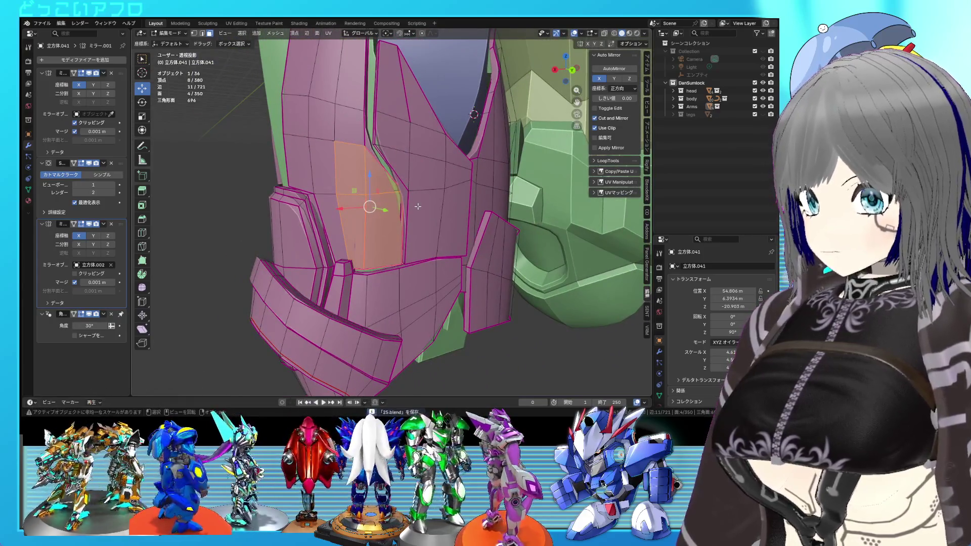
Step: Re-enter Edit Mode on the armour and select two plate vertices in vertex mode
scroll(418, 206, "down", 4)
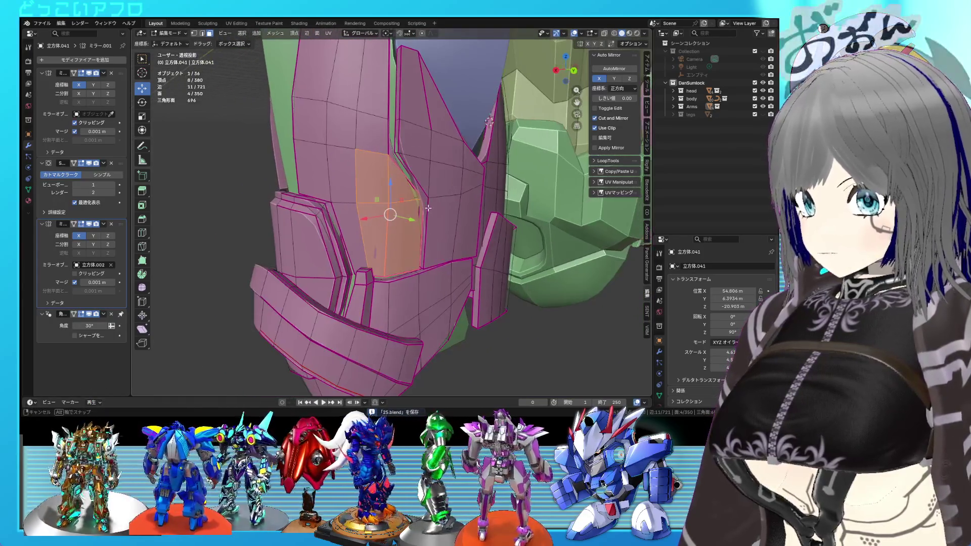
key("Tab")
mouse_move(426, 207)
middle_mouse_down()
mouse_move(404, 190)
mouse_move(405, 150)
mouse_move(385, 198)
middle_mouse_up()
scroll(405, 189, "up", 3)
key("Tab")
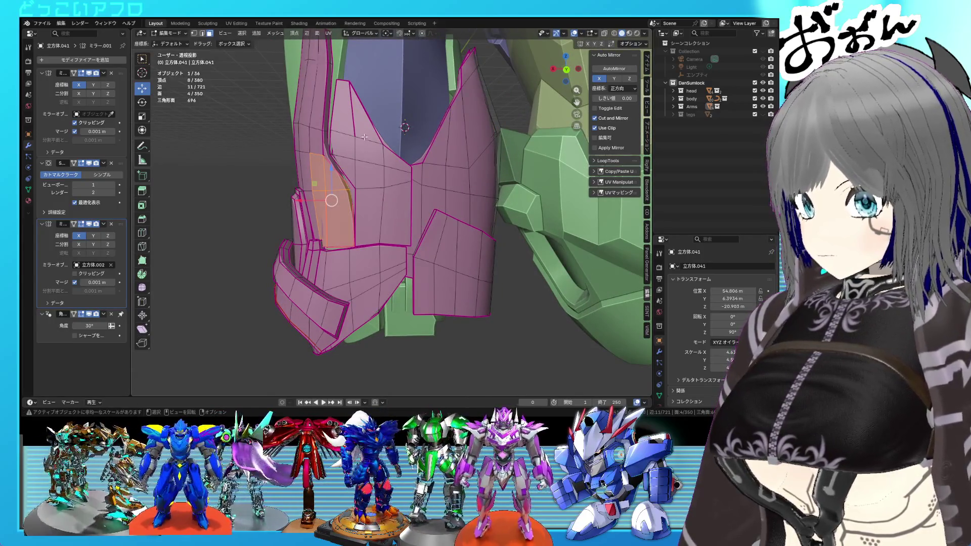
key("1")
left_click(352, 157)
left_click(384, 188, "shift")
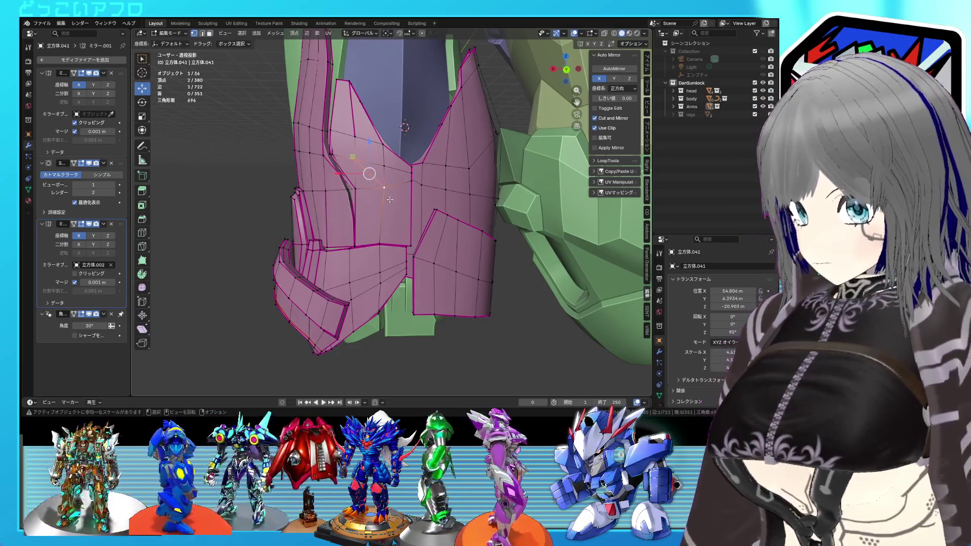
key("ctrl+z")
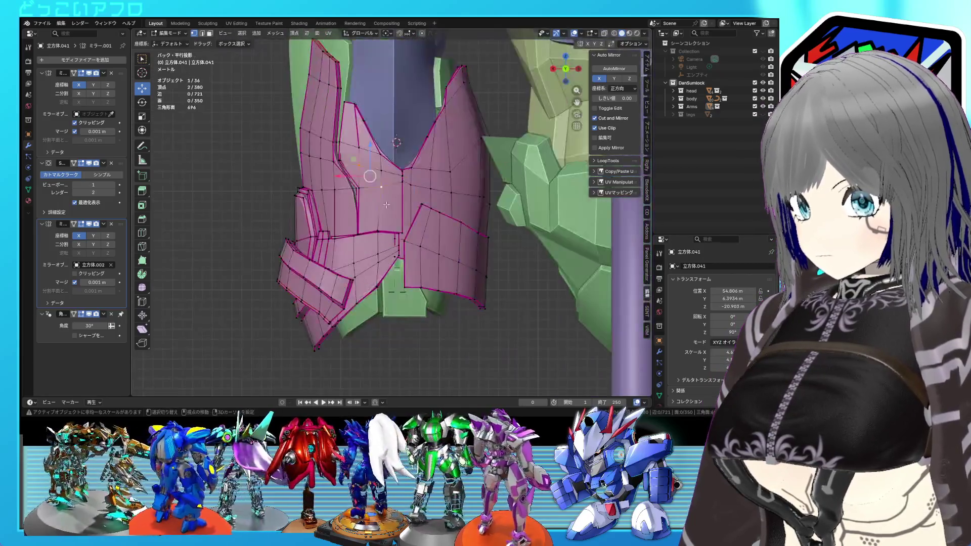
Step: From the back view in wireframe, shift the selected vertices about 0.4 m along X
key("ctrl+KP_1")
key("shift+z")
scroll(374, 185, "up", 1)
key("shift+z")
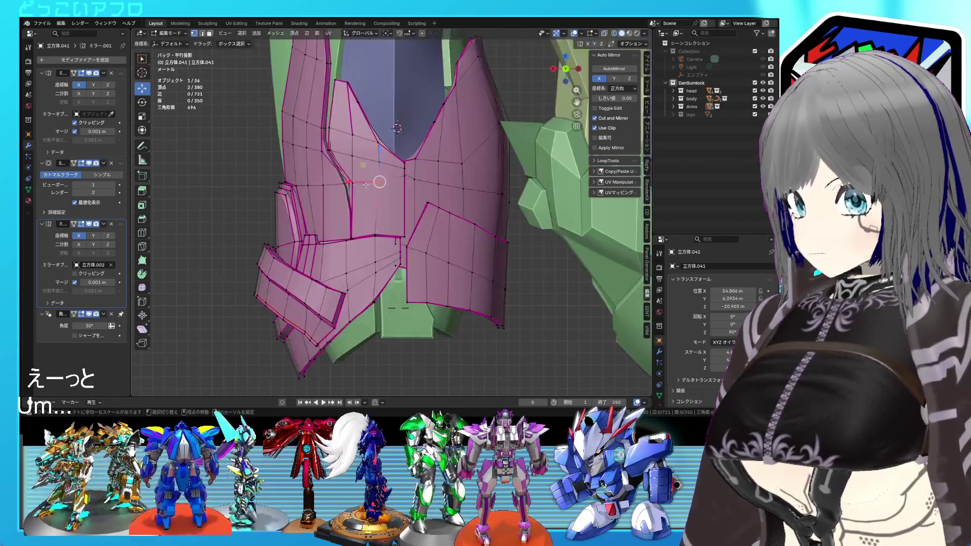
key("shift+z")
left_click_drag(363, 180, 356, 162)
key("shift+z")
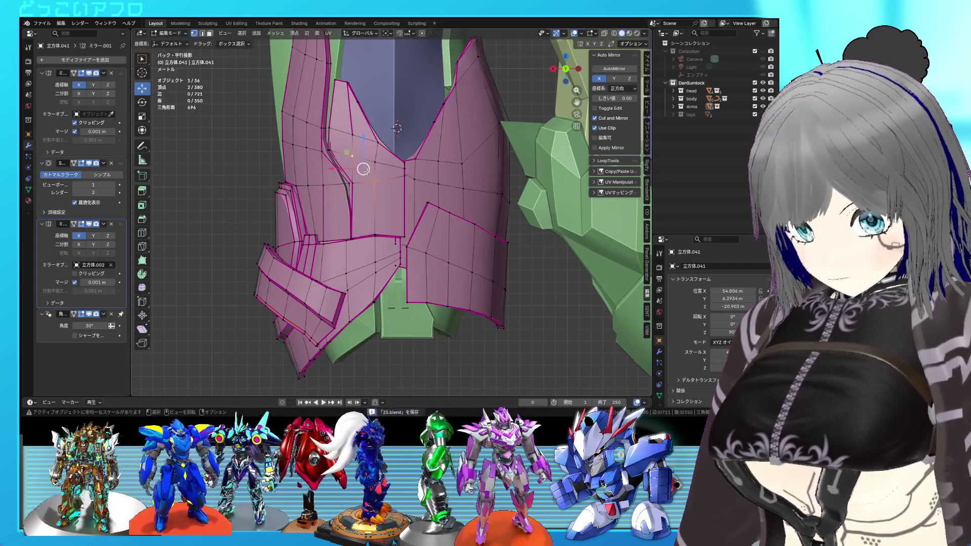
Step: Extrude the faces beside the neck opening, shift them along X, and save
left_click_drag(336, 83, 391, 174)
left_click(391, 207, "shift")
mouse_move(390, 207)
middle_mouse_down()
mouse_move(491, 207)
mouse_move(417, 194)
mouse_move(452, 155)
mouse_move(424, 156)
middle_mouse_up()
key("e")
left_click(409, 197)
left_click_drag(341, 115, 337, 115)
mouse_move(338, 116)
middle_mouse_down()
mouse_move(381, 197)
mouse_move(404, 187)
middle_mouse_up()
key("ctrl+s")
scroll(381, 197, "up", 3)
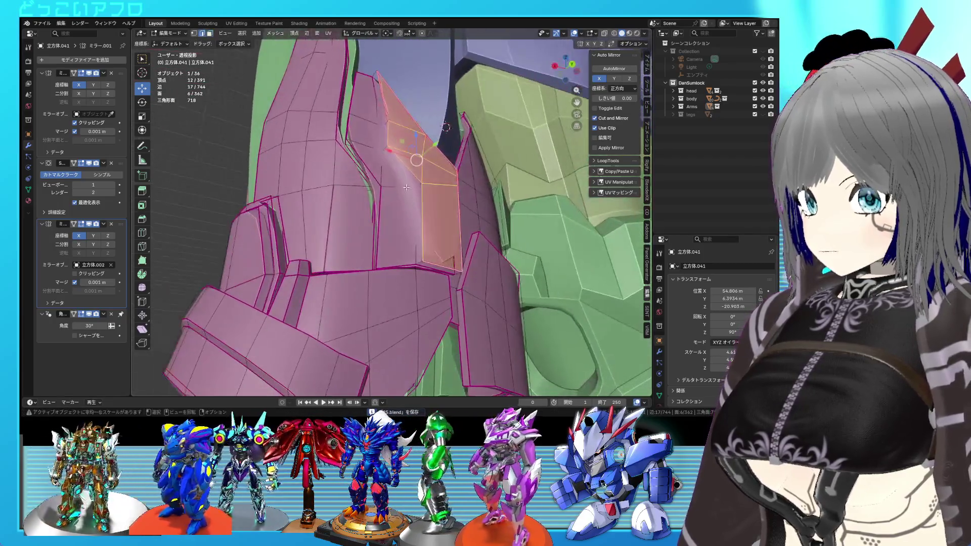
Step: Select the plate's ridge edge chain and give it a full crease of 1
left_click(390, 150)
left_click(422, 262, "shift")
left_click(414, 185, "shift")
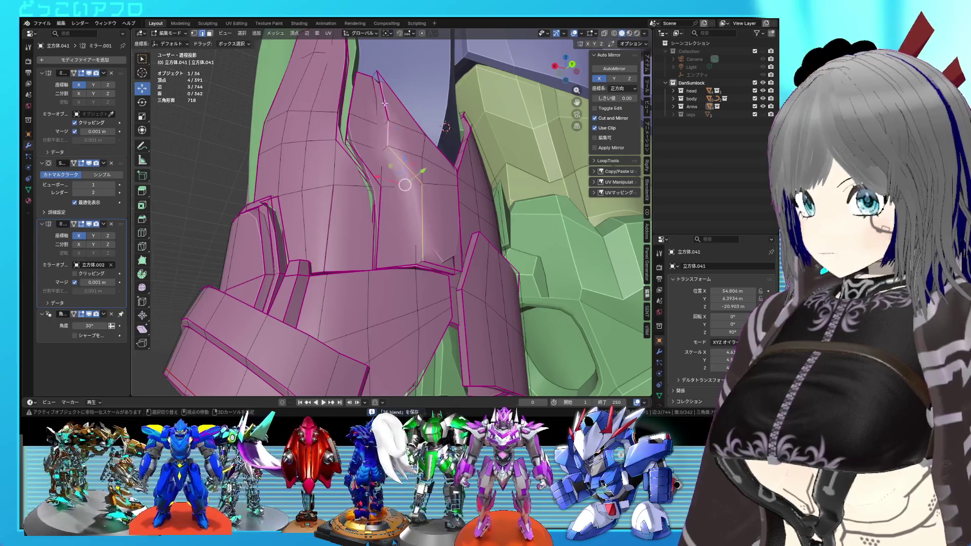
left_click(381, 142, "ctrl")
key("alt+z")
key("alt+z")
left_click(419, 261, "ctrl")
middle_click_drag(419, 261, 405, 196)
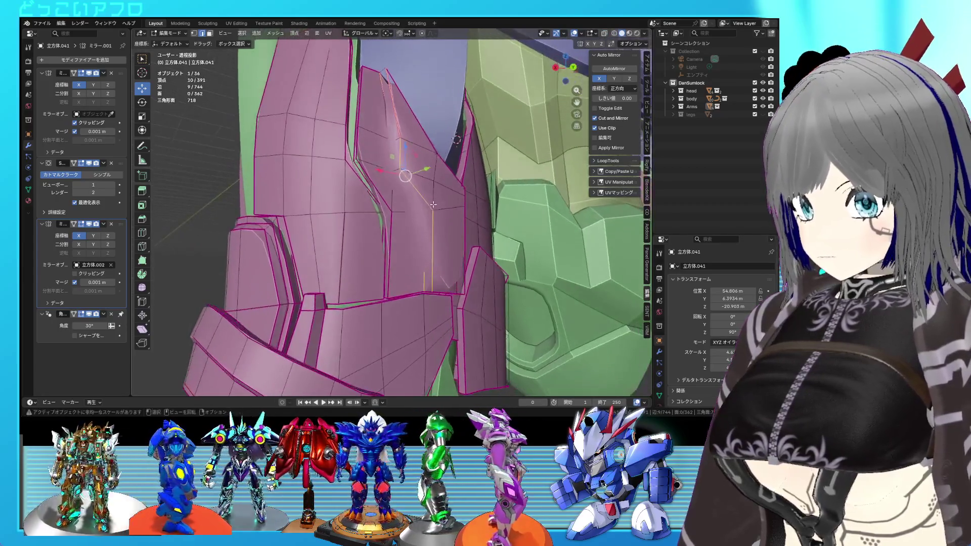
key("shift+e")
key("1")
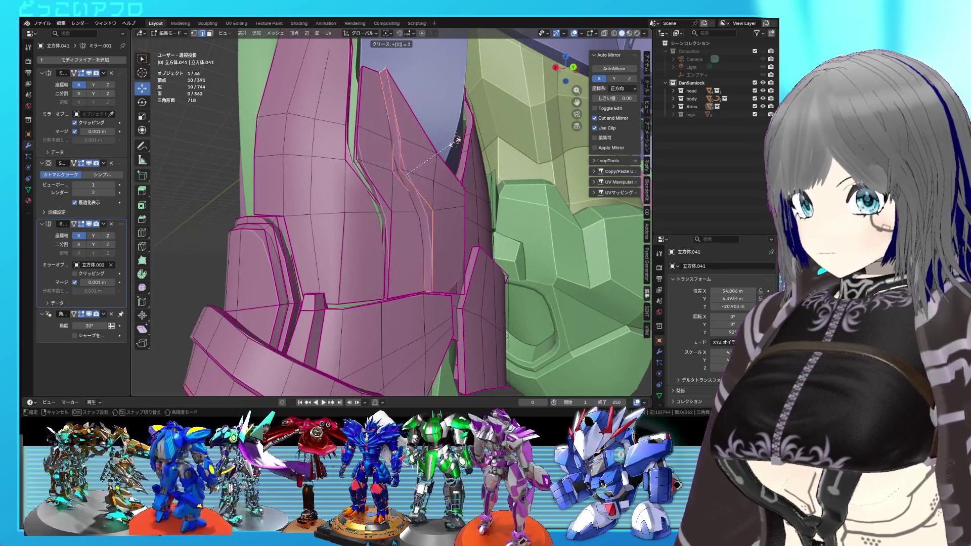
key("Return")
Step: Crease a single vertical edge to 1 as well and return to object mode
mouse_move(412, 152)
middle_mouse_down()
mouse_move(422, 156)
mouse_move(387, 182)
mouse_move(392, 145)
middle_mouse_up()
left_click(386, 224)
key("shift+e")
key("1")
key("Return")
key("Tab")
middle_click_drag(387, 224, 462, 229)
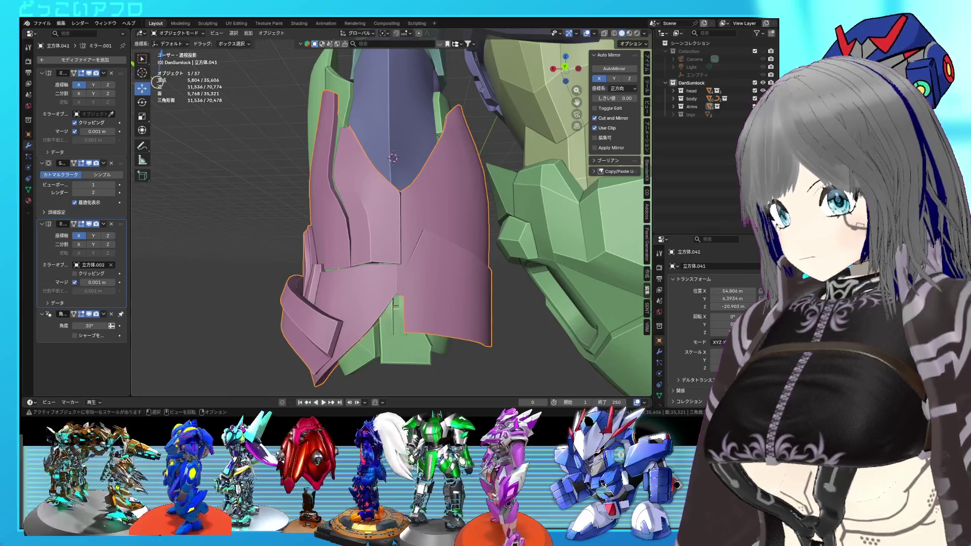
Step: In Edit Mode, select the armour's ridge edges up to the top edge
scroll(445, 221, "up", 3)
key("Tab")
middle_click_drag(445, 220, 388, 133, "shift")
left_click(419, 258, "shift")
left_click(399, 180, "shift")
left_click(377, 131, "shift")
left_click(363, 40, "shift")
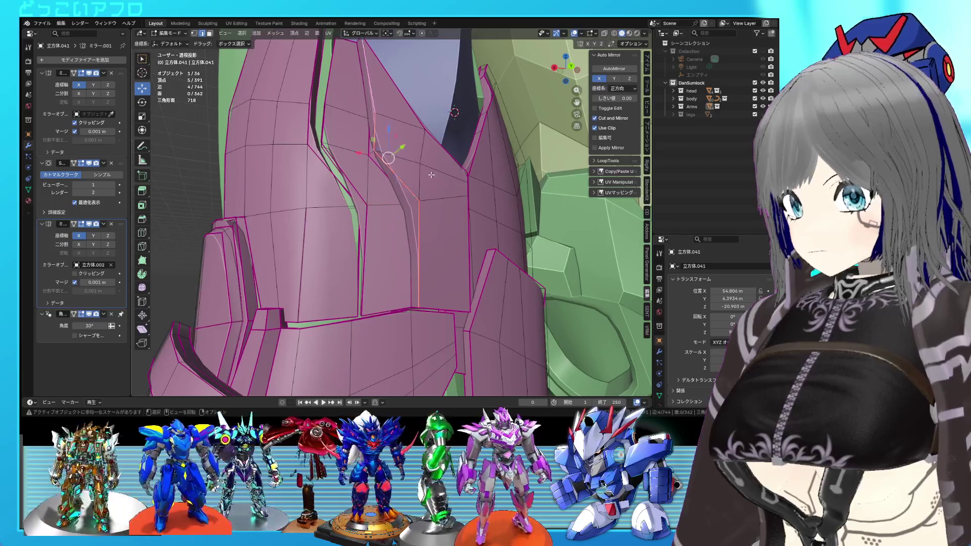
middle_click_drag(426, 206, 398, 155, "shift")
Step: Edge-slide a vertical edge and a second ridge edge into place
left_click(396, 227)
middle_click_drag(397, 227, 384, 218, "shift")
key("g")
key("g")
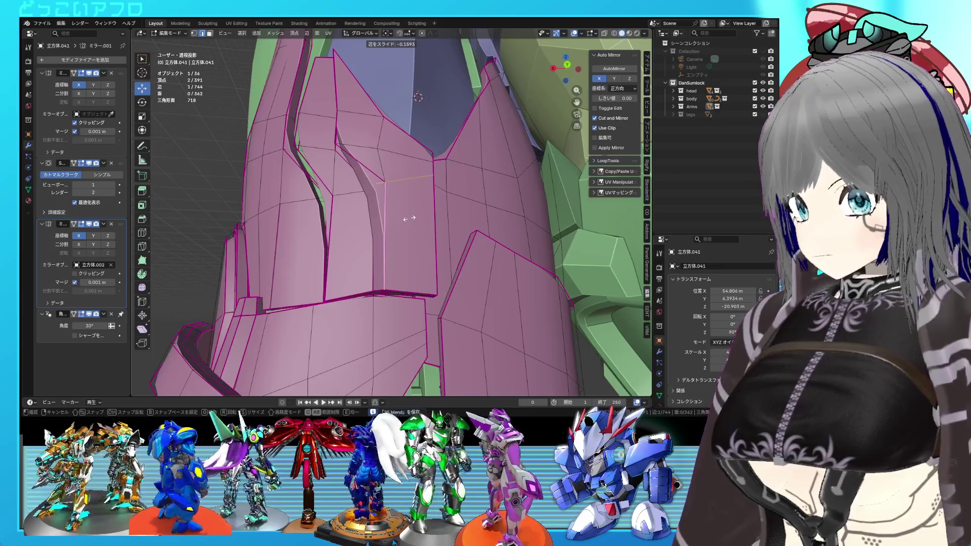
left_click(408, 218)
left_click(351, 134, "shift")
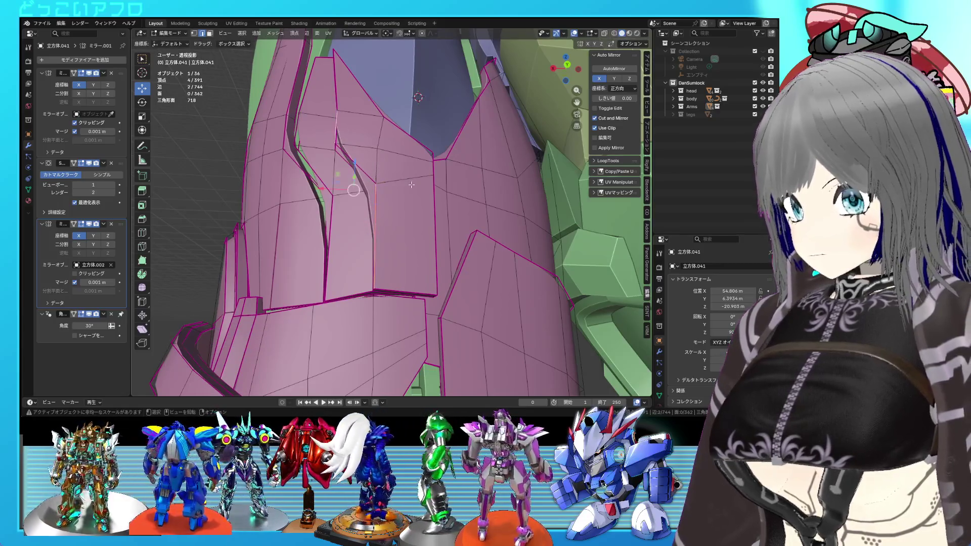
key("g")
key("g")
left_click(416, 184)
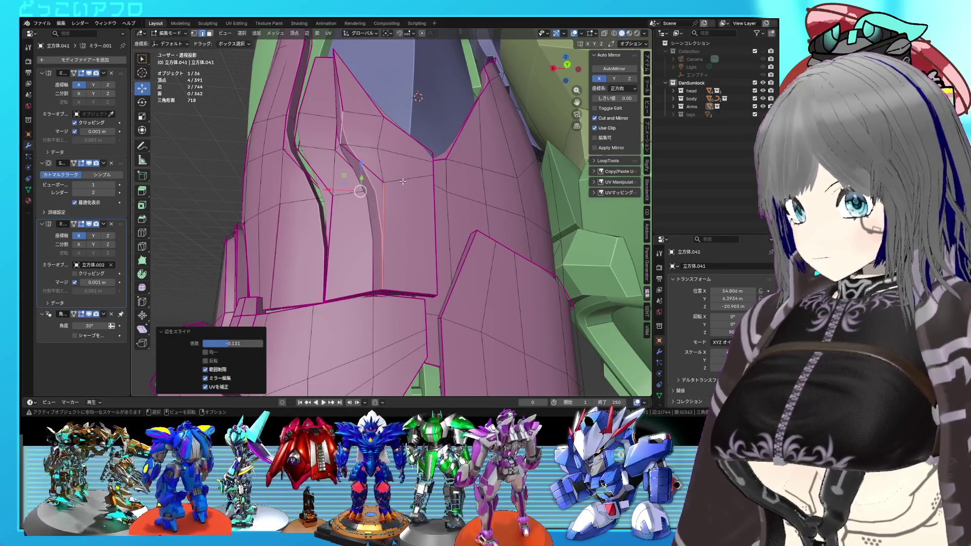
Step: In Back Ortho view, vertex-slide the plate's top vertex to a new spot
middle_click_drag(403, 181, 366, 228)
left_click(366, 229)
key("g")
right_click(366, 229)
middle_click_drag(366, 228, 422, 228)
key("KP_5")
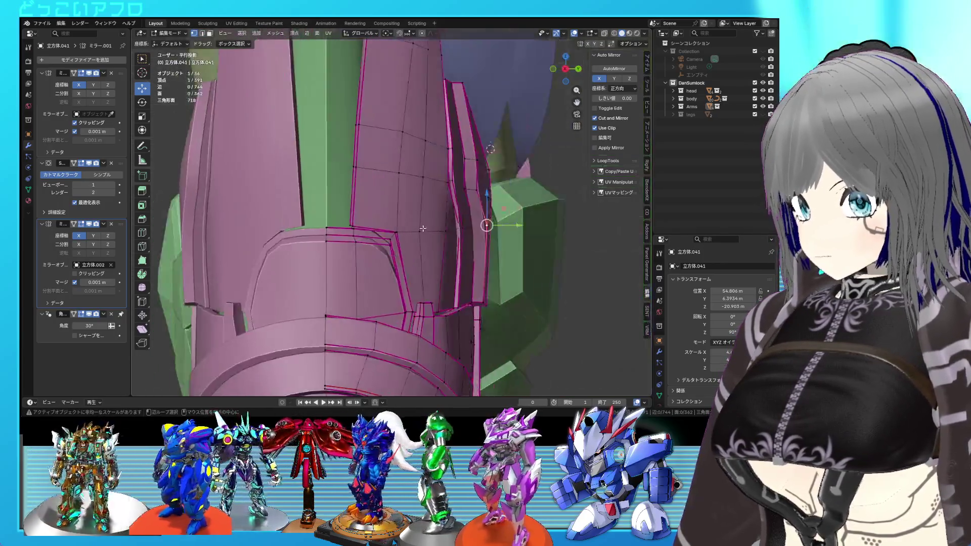
key("ctrl+KP_1")
left_click(330, 84)
key("shift+v")
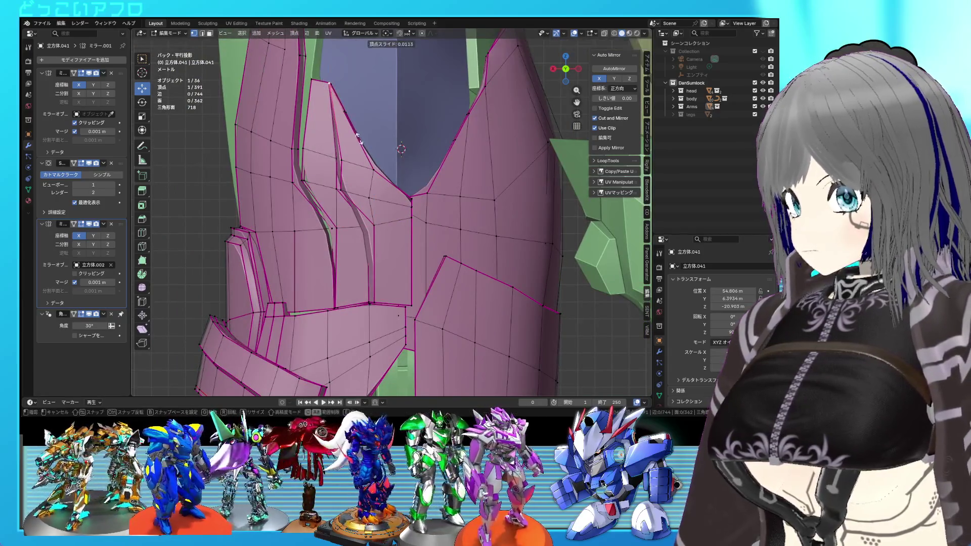
left_click(365, 146)
Step: Move the top vertex sideways in the back view, return to object mode and save
middle_click_drag(365, 146, 374, 164)
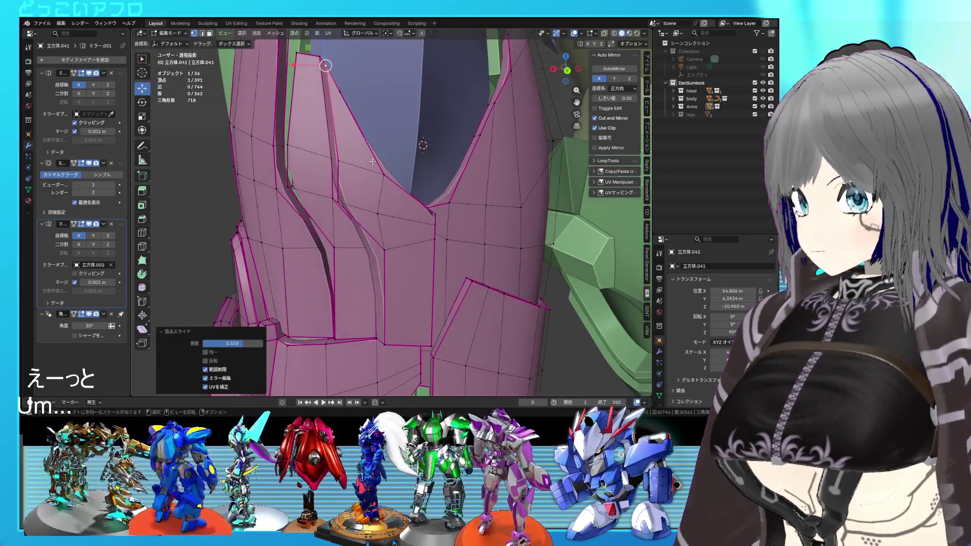
key("ctrl+KP_1")
key("g")
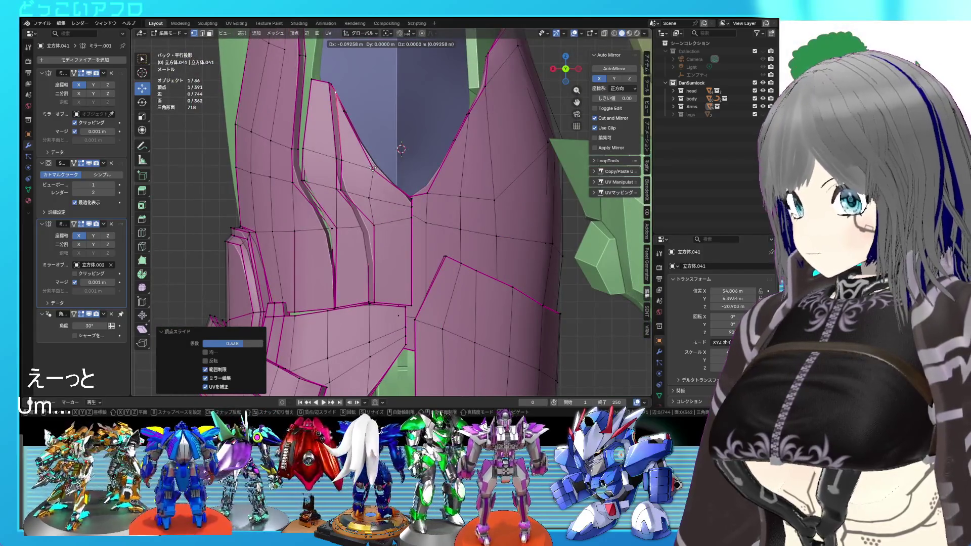
left_click(372, 168)
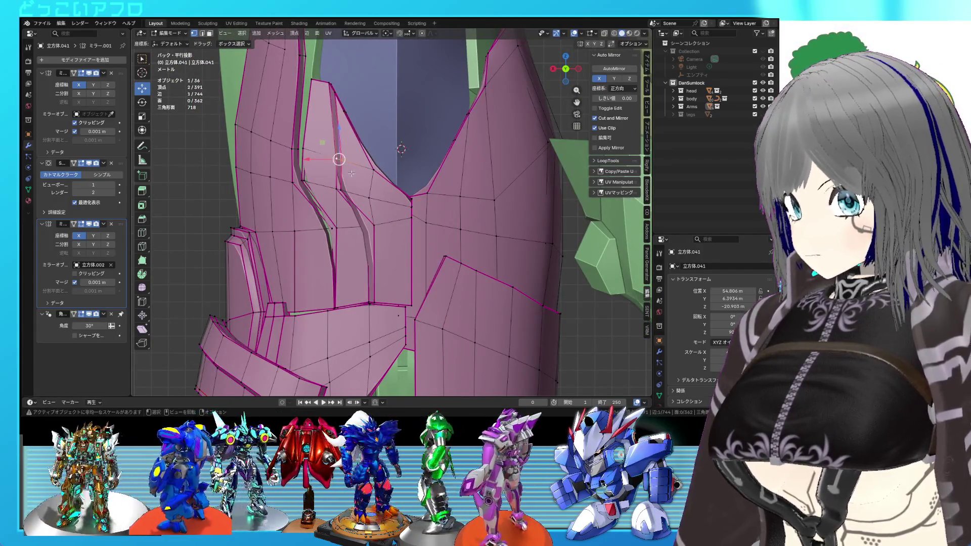
left_click(351, 174)
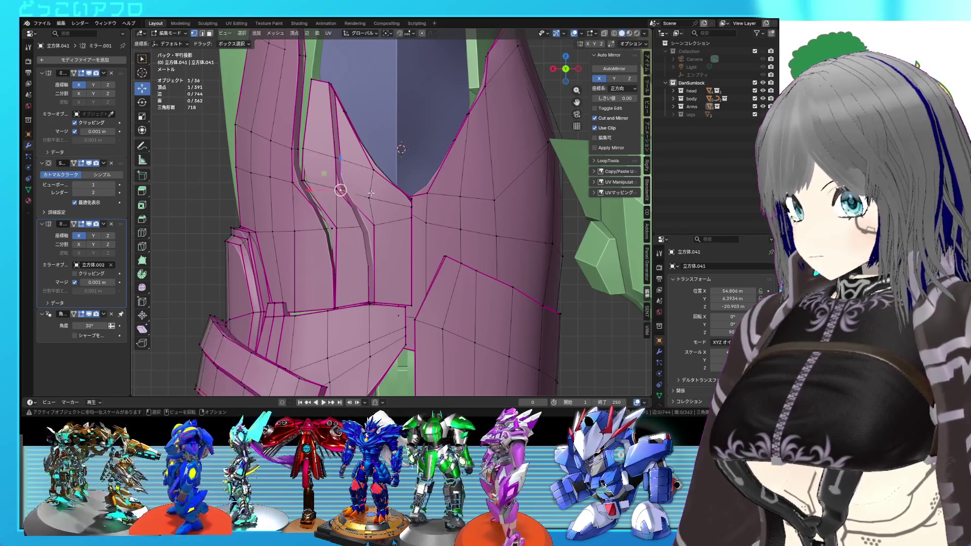
left_click(373, 192)
scroll(386, 199, "down", 3)
key("Tab")
mouse_move(386, 199)
middle_mouse_down()
mouse_move(562, 198)
mouse_move(603, 209)
mouse_move(544, 223)
mouse_move(383, 202)
mouse_move(407, 211)
middle_mouse_up()
scroll(446, 198, "up", 2)
key("ctrl+s")
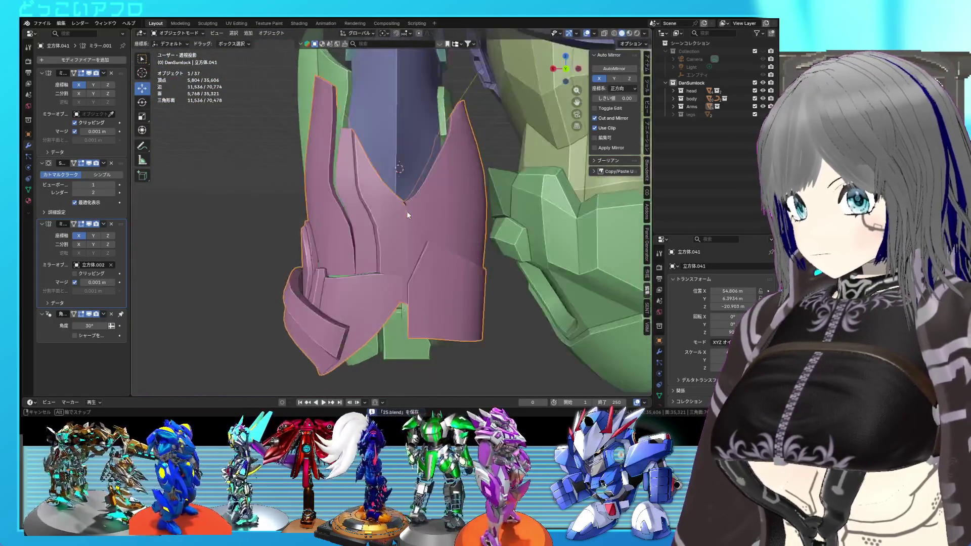
scroll(400, 212, "up", 5)
scroll(400, 211, "down", 3)
key("Tab")
scroll(379, 208, "up", 3)
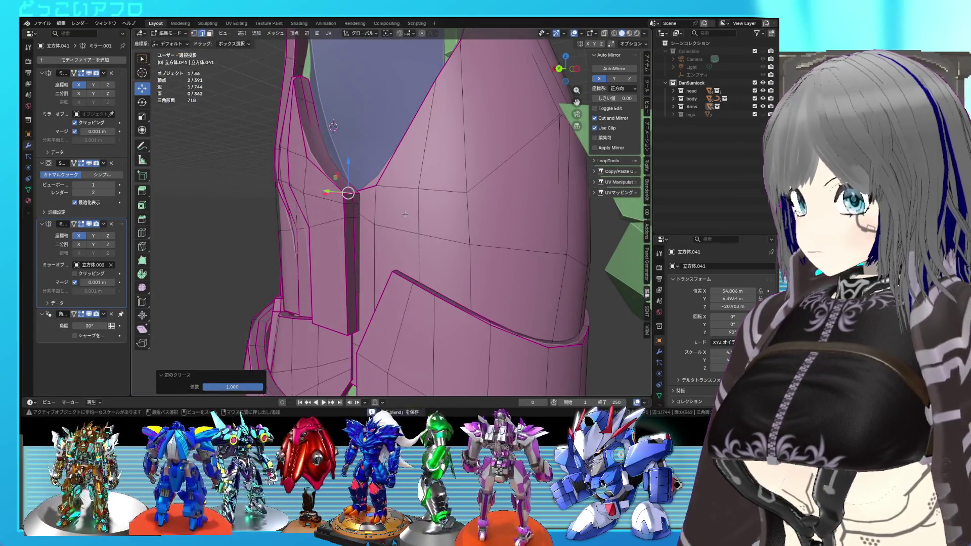
key("Tab")
scroll(404, 213, "down", 4)
mouse_move(405, 214)
middle_mouse_down()
mouse_move(502, 212)
mouse_move(495, 208)
middle_mouse_up()
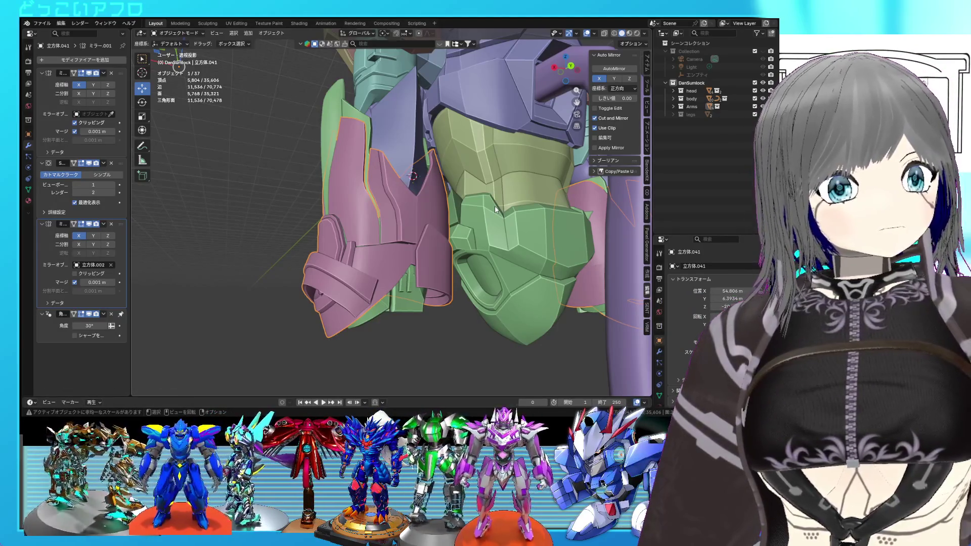
key("Tab")
Step: Select two seam edges on the pink armour's front plate and fully crease them (crease 1)
mouse_move(466, 223)
middle_mouse_down()
mouse_move(430, 218)
mouse_move(405, 232)
mouse_move(390, 249)
mouse_move(396, 256)
mouse_move(417, 218)
middle_mouse_up()
scroll(464, 220, "up", 3)
scroll(416, 219, "up", 1)
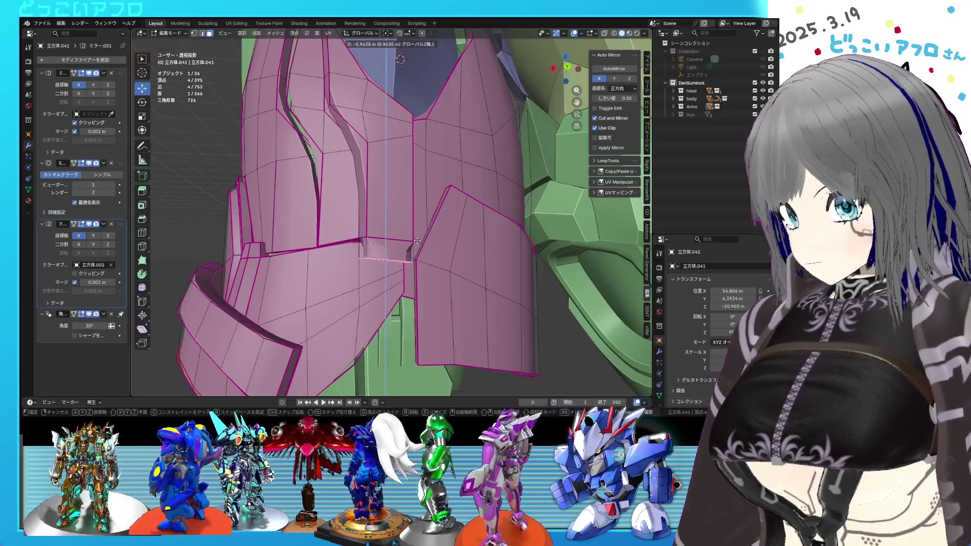
left_click(416, 254)
mouse_move(417, 254)
middle_mouse_down()
mouse_move(365, 215)
mouse_move(427, 235)
mouse_move(428, 244)
middle_mouse_up()
key("2")
left_click(374, 216)
left_click(367, 218, "shift")
left_click(470, 249)
mouse_move(382, 216)
middle_mouse_down()
mouse_move(393, 251)
mouse_move(396, 216)
mouse_move(493, 258)
mouse_move(435, 244)
mouse_move(411, 256)
mouse_move(410, 284)
middle_mouse_up()
Step: Select the seam edge path in Back Ortho view and edge-slide it inward into a groove
key("Tab")
key("Tab")
scroll(389, 247, "up", 5)
key("shift+z")
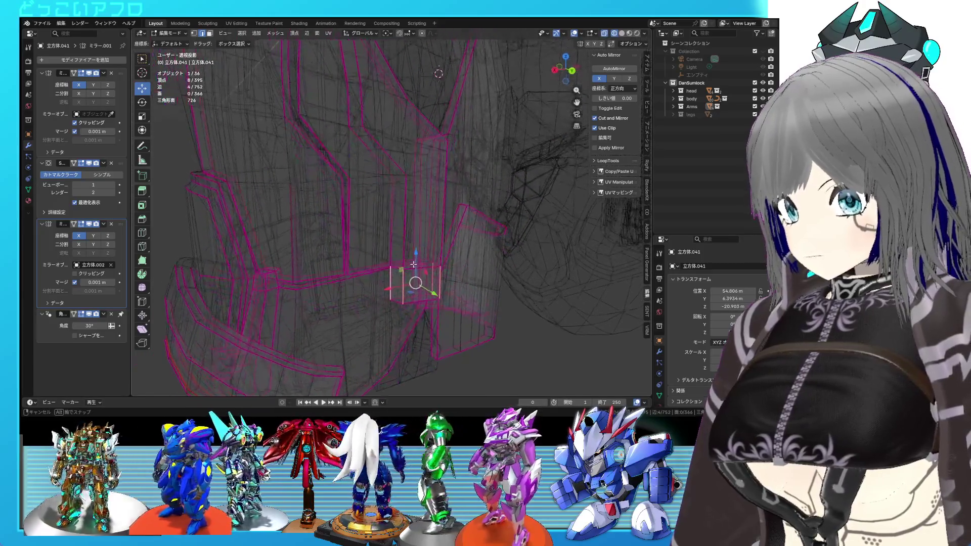
key("Tab")
key("shift+z")
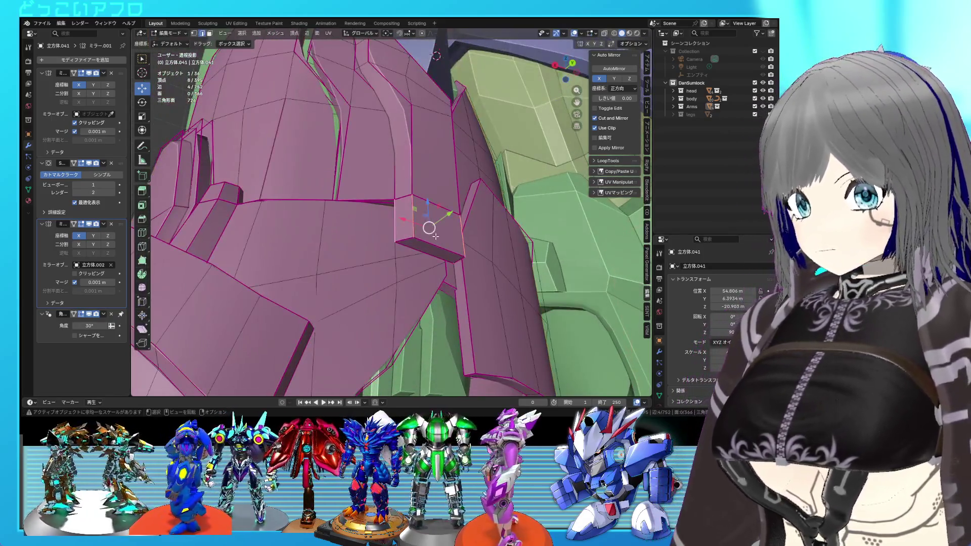
middle_click_drag(435, 236, 405, 232)
left_click(396, 230)
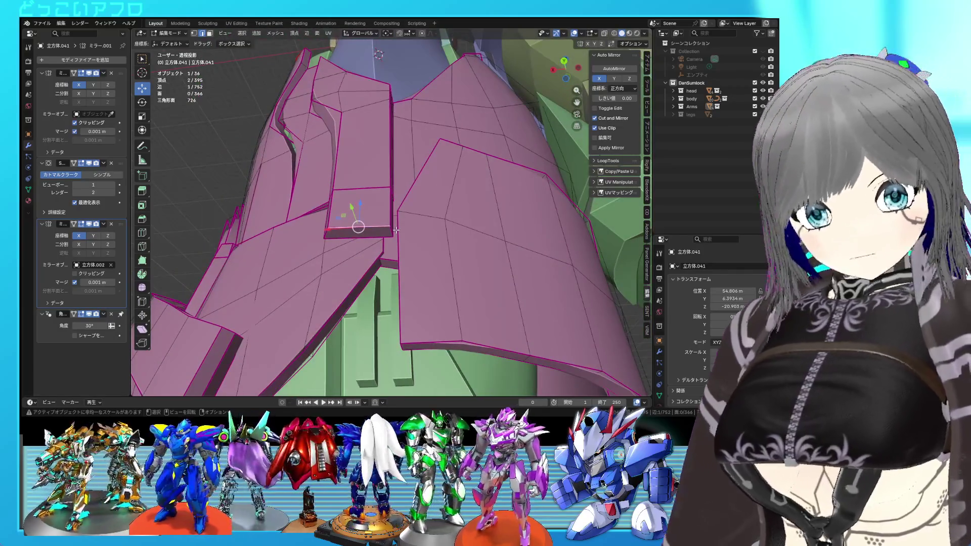
key("ctrl+KP_1")
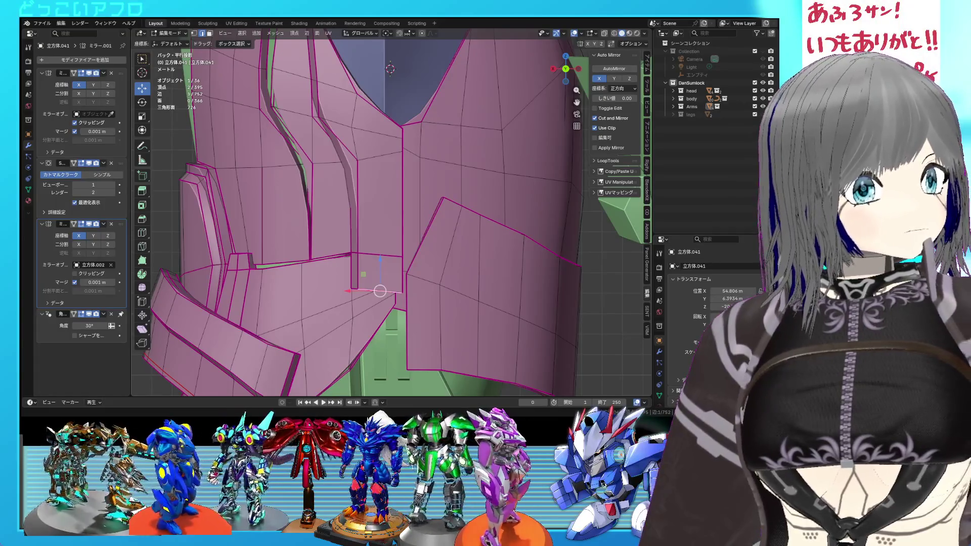
middle_click_drag(384, 283, 353, 277)
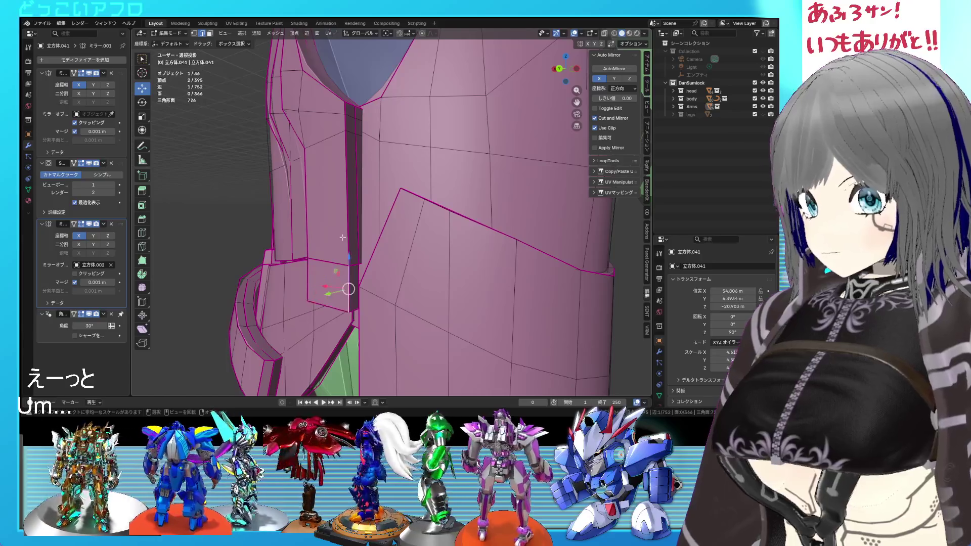
left_click(341, 110, "ctrl")
key("ctrl+KP_1")
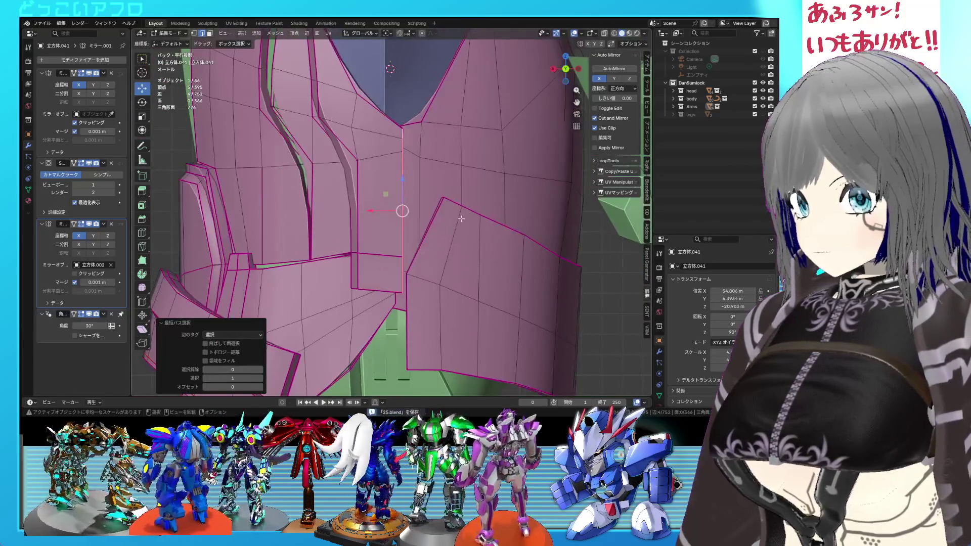
key("g")
left_click(458, 218)
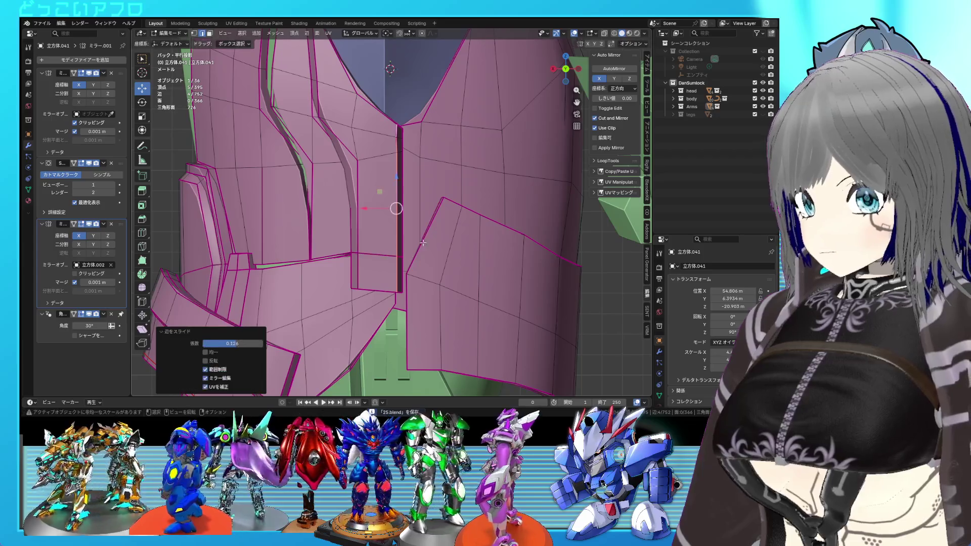
Step: Edge-slide one edge below the seam, then inspect the groove up close
left_click(381, 280)
key("g")
left_click(382, 277)
key("Tab")
mouse_move(382, 277)
middle_mouse_down()
mouse_move(493, 255)
mouse_move(456, 266)
mouse_move(420, 255)
mouse_move(394, 272)
mouse_move(360, 253)
mouse_move(419, 253)
mouse_move(387, 215)
middle_mouse_up()
key("Tab")
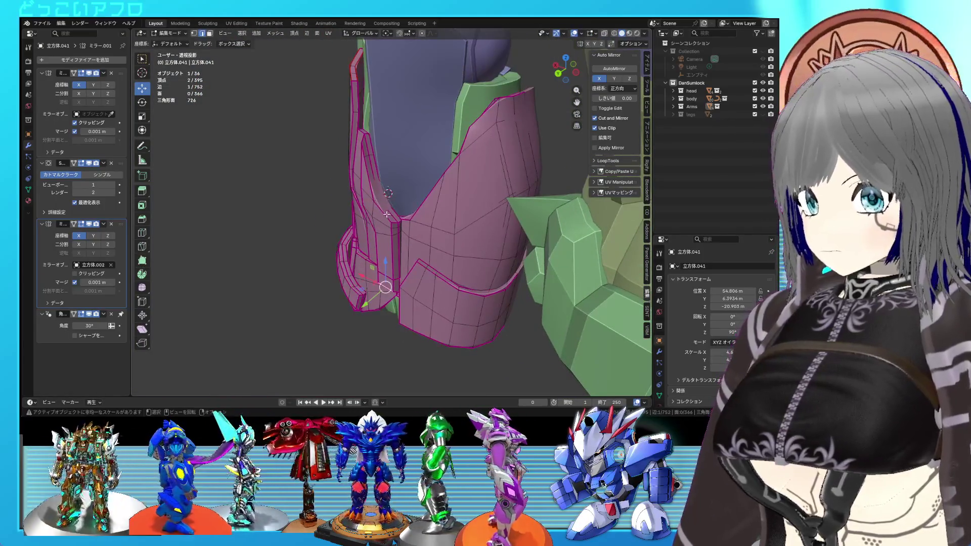
Step: Mark the extended edge path sharp with Ctrl+E, return to object mode and save
left_click(365, 147, "ctrl")
key("ctrl+e")
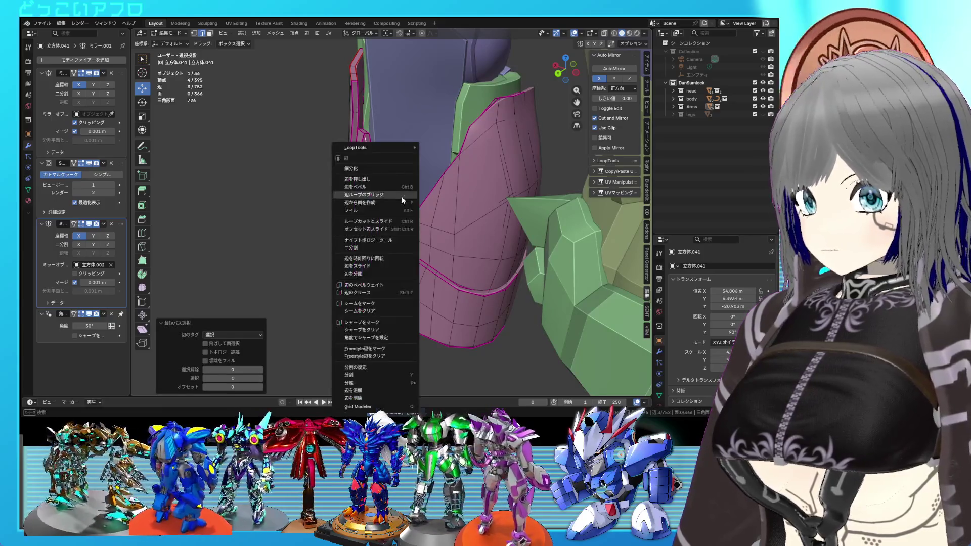
left_click(373, 322)
mouse_move(373, 318)
middle_mouse_down()
mouse_move(378, 306)
mouse_move(468, 275)
mouse_move(597, 277)
mouse_move(420, 276)
mouse_move(417, 199)
mouse_move(454, 288)
mouse_move(471, 239)
mouse_move(512, 325)
mouse_move(493, 324)
mouse_move(459, 290)
mouse_move(459, 309)
mouse_move(520, 323)
mouse_move(480, 332)
middle_mouse_up()
key("Tab")
key("ctrl+s")
key("ctrl+s")
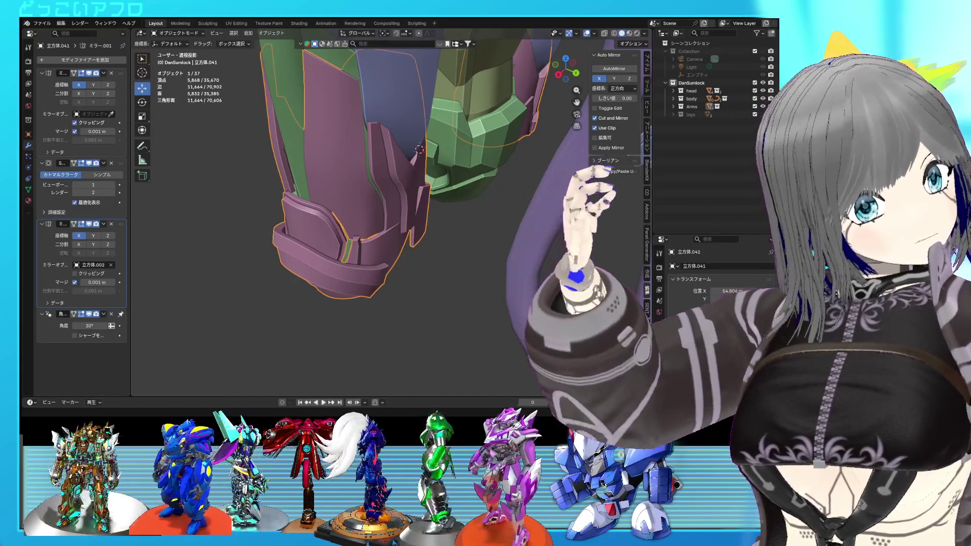
Step: Save, view the armour's underside, then edit the pink armour mesh in back orthographic view
mouse_move(478, 252)
middle_mouse_down()
mouse_move(487, 230)
mouse_move(502, 245)
mouse_move(502, 228)
mouse_move(531, 245)
mouse_move(459, 227)
mouse_move(453, 211)
middle_mouse_up()
key("ctrl+s")
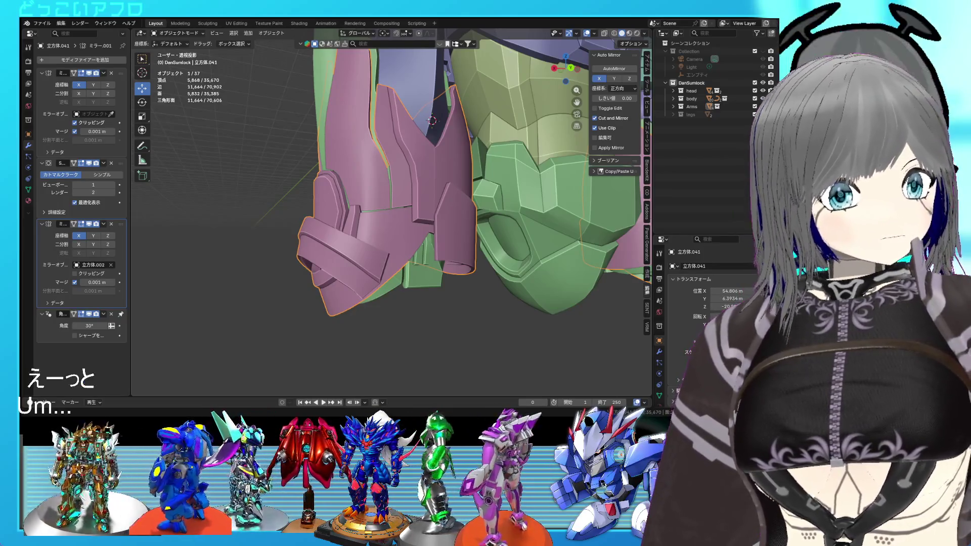
key("ctrl+s")
mouse_move(425, 195)
middle_mouse_down()
mouse_move(460, 193)
mouse_move(498, 226)
mouse_move(523, 223)
mouse_move(491, 198)
mouse_move(485, 215)
mouse_move(414, 225)
mouse_move(413, 212)
mouse_move(432, 208)
mouse_move(402, 220)
mouse_move(375, 216)
mouse_move(372, 161)
mouse_move(437, 153)
mouse_move(436, 186)
mouse_move(388, 210)
mouse_move(439, 226)
middle_mouse_up()
key("Tab")
key("ctrl+KP_1")
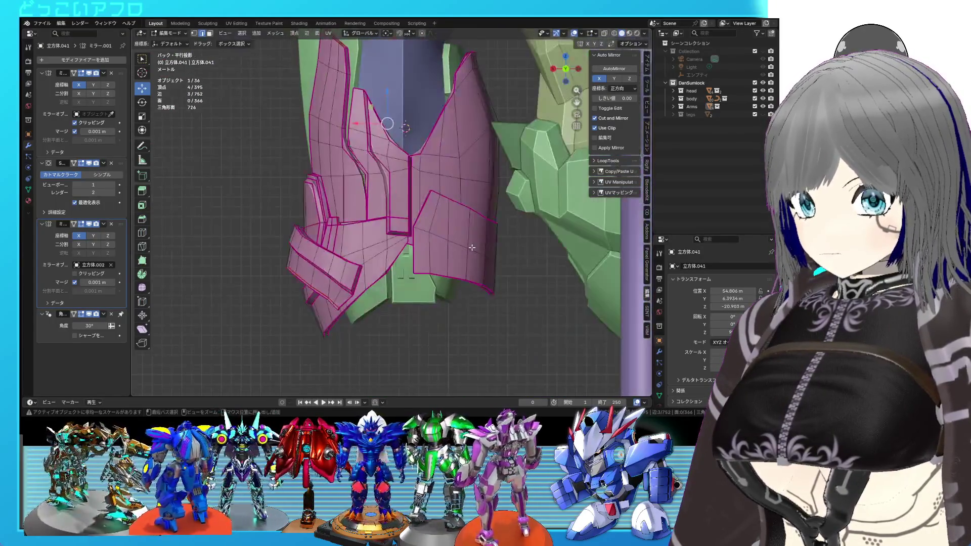
Step: Select the lower flap plate with its edge loops and rotate it in back view
key("l")
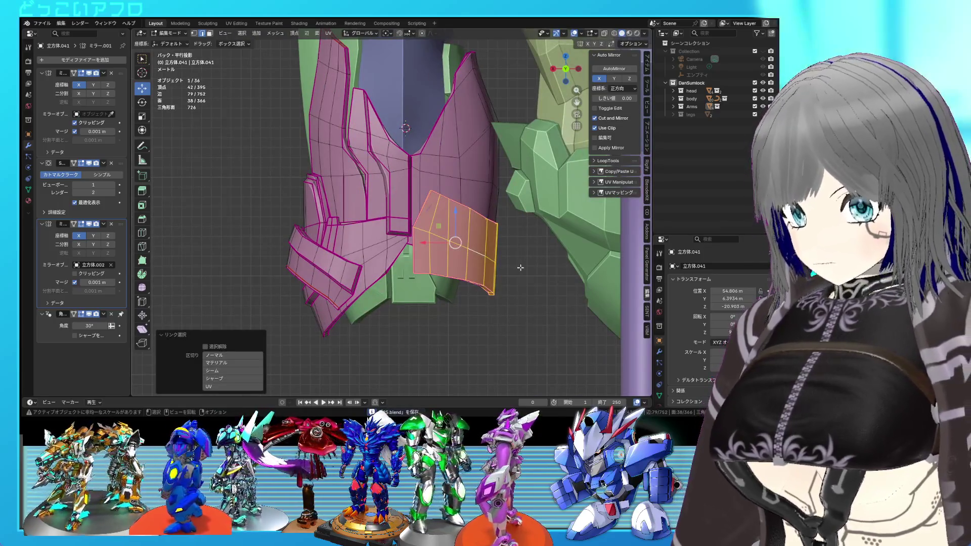
left_click(519, 287)
mouse_move(513, 277)
middle_mouse_down()
mouse_move(528, 181)
mouse_move(465, 242)
mouse_move(459, 227)
middle_mouse_up()
key("shift+z")
left_click(458, 227, "alt+shift")
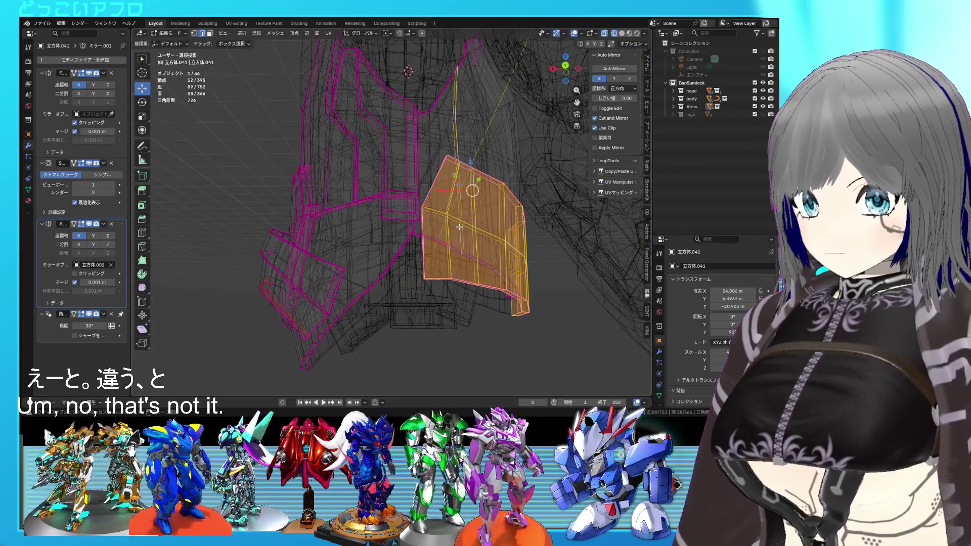
left_click(455, 223, "alt+shift")
scroll(440, 230, "up", 3)
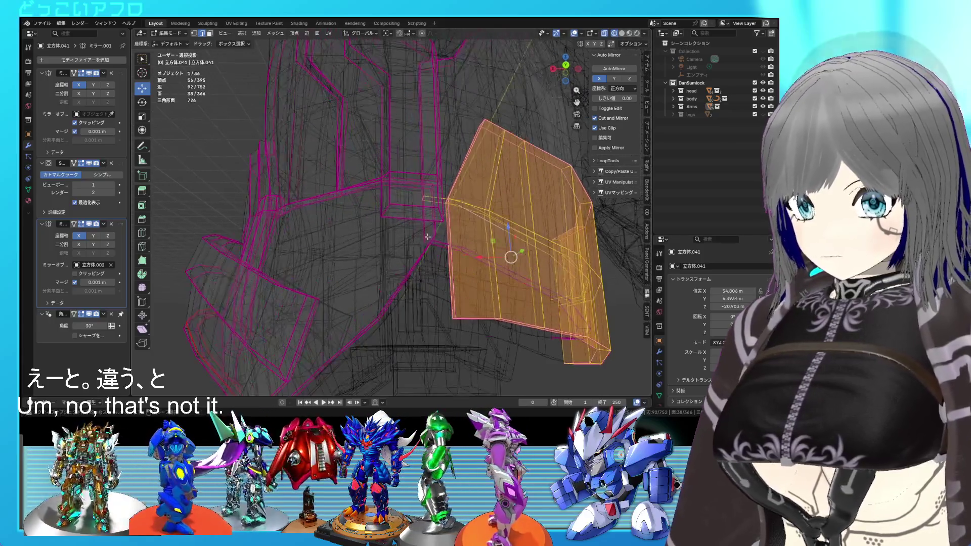
key("ctrl+KP_1")
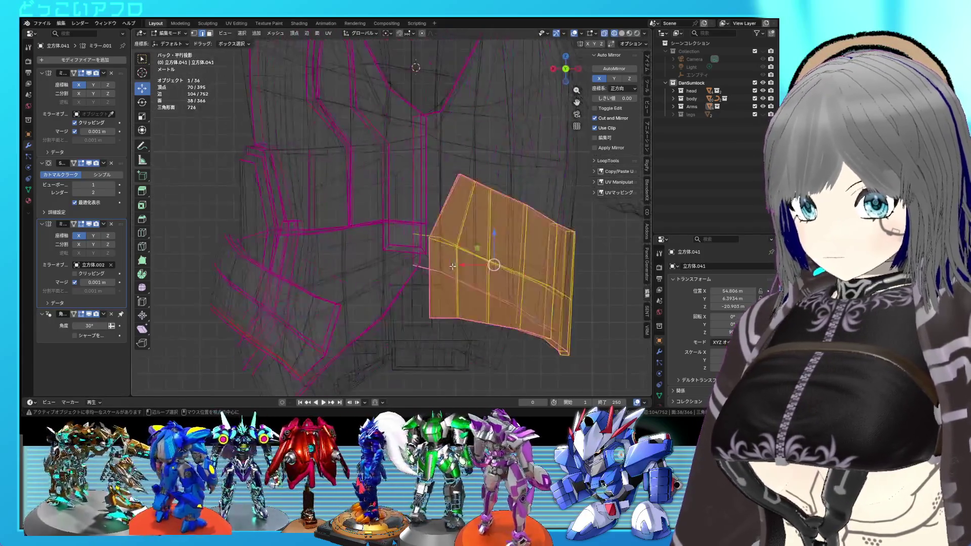
left_click(571, 346)
Step: Move the tilted flap into place and check it with see-through display
key("alt+z")
key("alt+z")
key("alt+z")
key("alt+z")
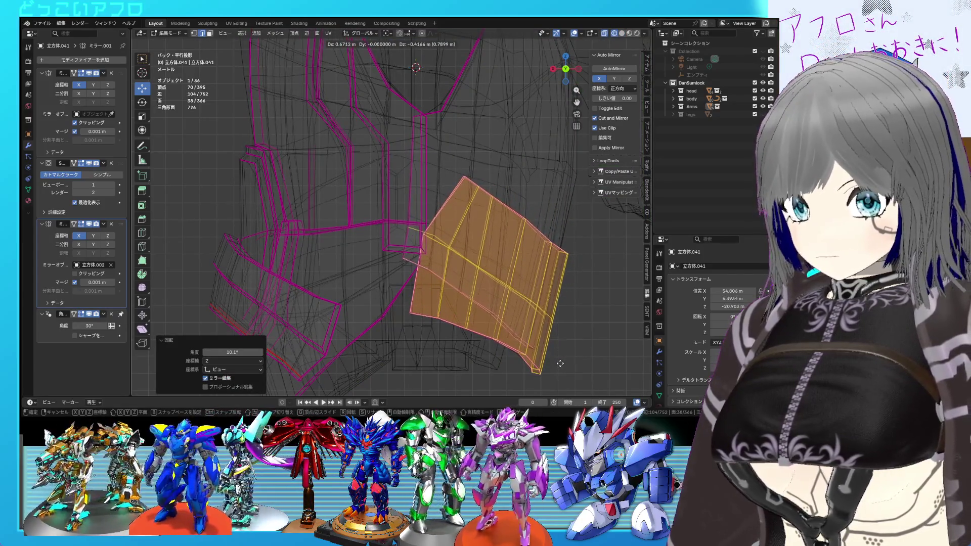
left_click(560, 363)
key("alt+z")
mouse_move(557, 356)
middle_mouse_down()
mouse_move(519, 280)
mouse_move(471, 257)
mouse_move(478, 272)
mouse_move(480, 241)
mouse_move(462, 311)
mouse_move(424, 277)
mouse_move(367, 280)
middle_mouse_up()
key("alt+z")
key("alt+z")
Step: Slide the connected pink torso piece slightly along the Y axis
key("l")
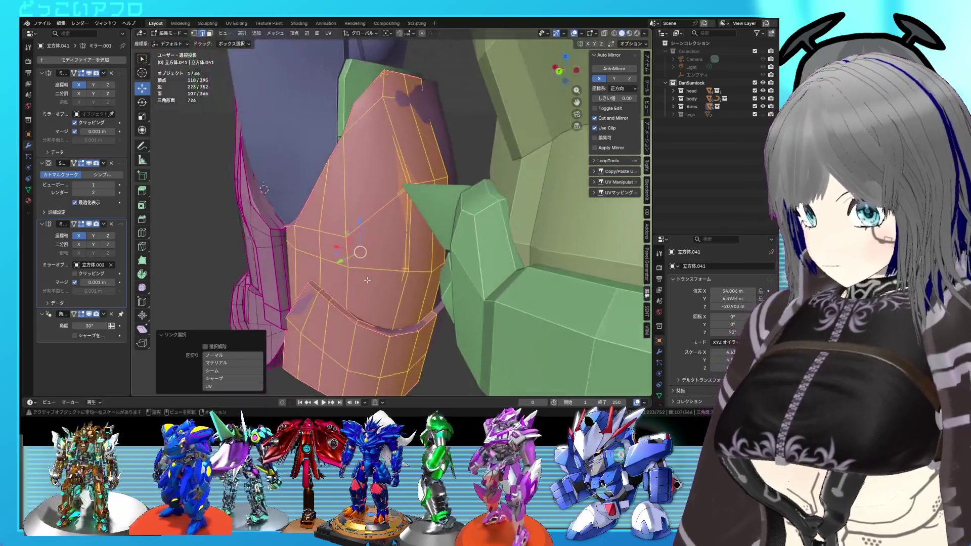
left_click_drag(342, 262, 345, 260)
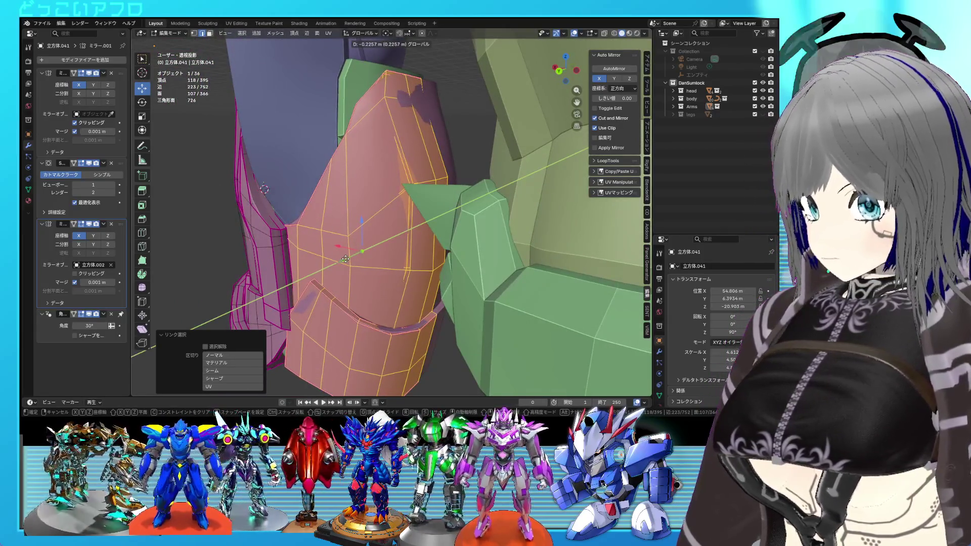
left_click(345, 260)
mouse_move(344, 259)
middle_mouse_down()
mouse_move(408, 244)
mouse_move(399, 255)
middle_mouse_up()
key("Tab")
key("Tab")
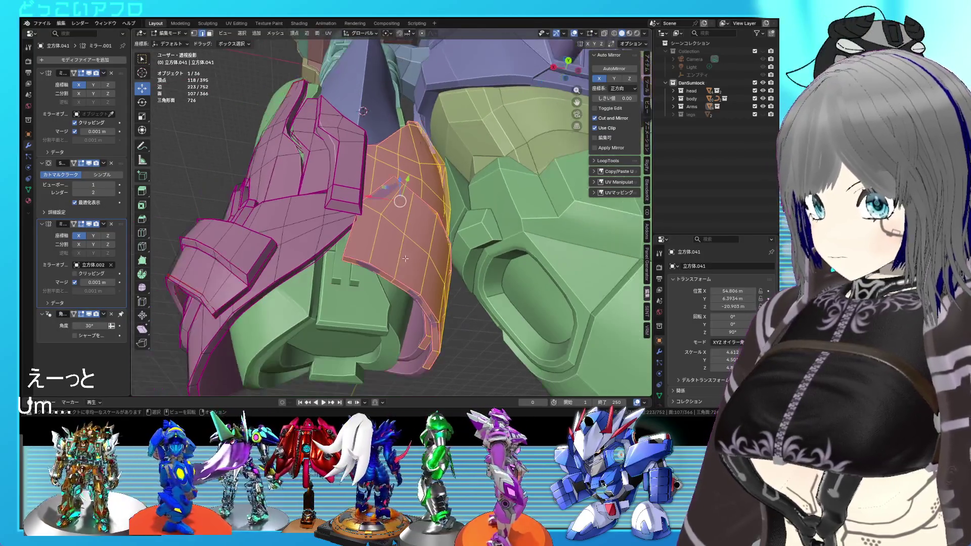
Step: Reselect the flap, adjust its rotation to about 4.76° about Z, and save
left_click(399, 255)
key("l")
key("ctrl+KP_1")
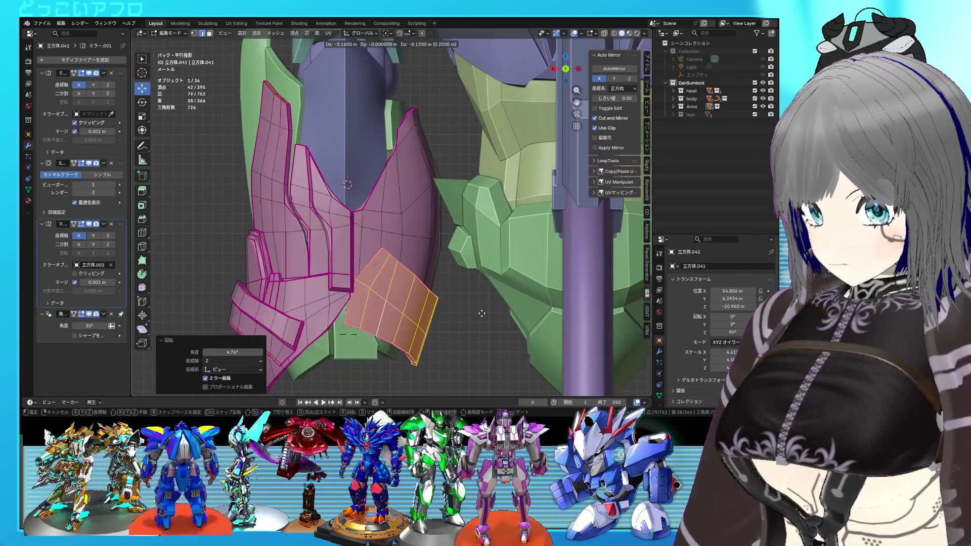
left_click(482, 314)
key("Tab")
mouse_move(481, 313)
middle_mouse_down()
mouse_move(442, 315)
mouse_move(449, 351)
mouse_move(418, 330)
mouse_move(471, 271)
mouse_move(483, 278)
mouse_move(397, 316)
mouse_move(359, 317)
mouse_move(370, 326)
mouse_move(414, 320)
mouse_move(364, 324)
mouse_move(405, 321)
mouse_move(377, 323)
mouse_move(403, 266)
mouse_move(423, 271)
middle_mouse_up()
key("ctrl+s")
Step: Return to see-through edit mode in back view and select a single flap edge
key("ctrl+KP_1")
key("Tab")
key("alt+z")
scroll(372, 250, "up", 4)
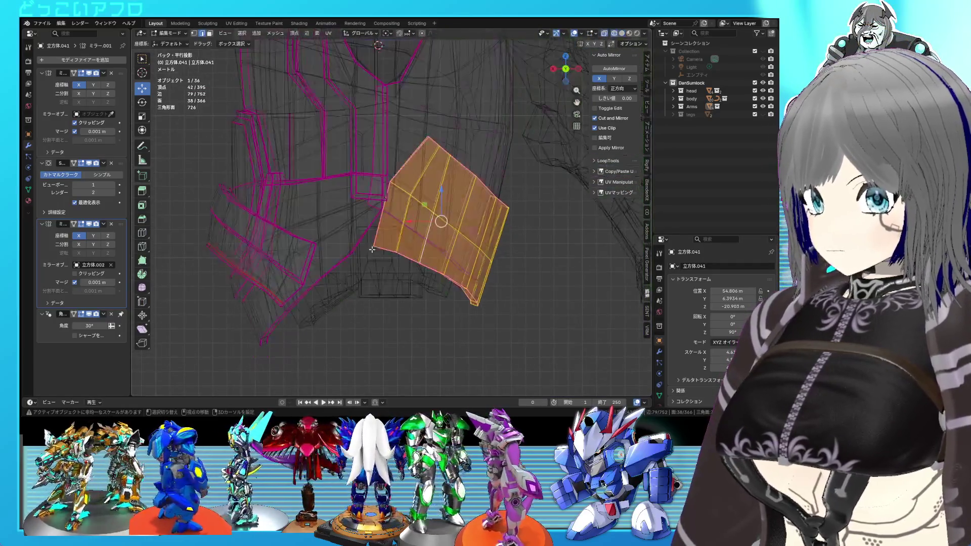
left_click(362, 255)
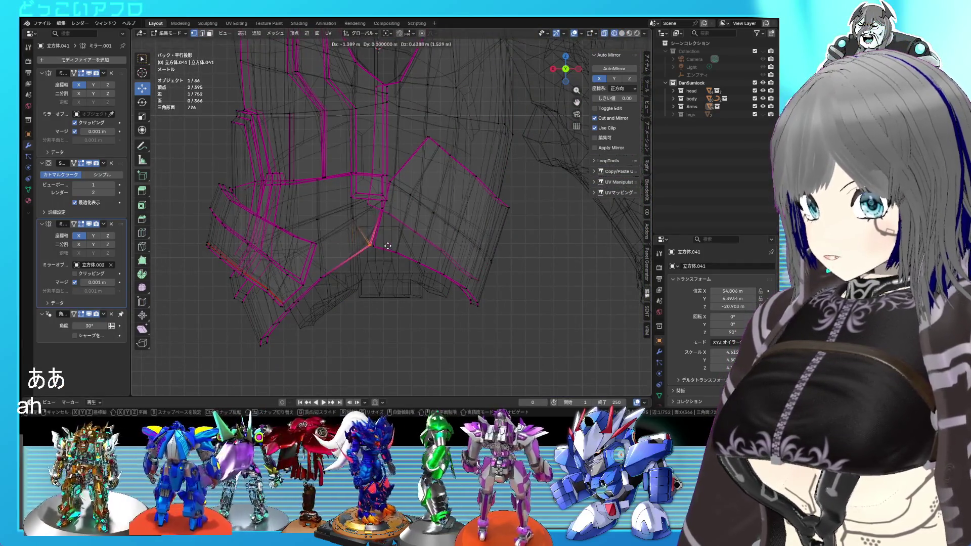
Step: Move the selected flap edge and apply a crease to it
left_click(387, 247)
key("alt+z")
mouse_move(387, 246)
middle_mouse_down()
mouse_move(418, 246)
mouse_move(408, 229)
mouse_move(417, 265)
mouse_move(407, 284)
mouse_move(432, 278)
middle_mouse_up()
left_click(413, 234)
key("Tab")
key("Tab")
Step: Reposition the selected geometry in back view, leave mesh editing and save
key("ctrl+KP_1")
scroll(486, 281, "up", 5)
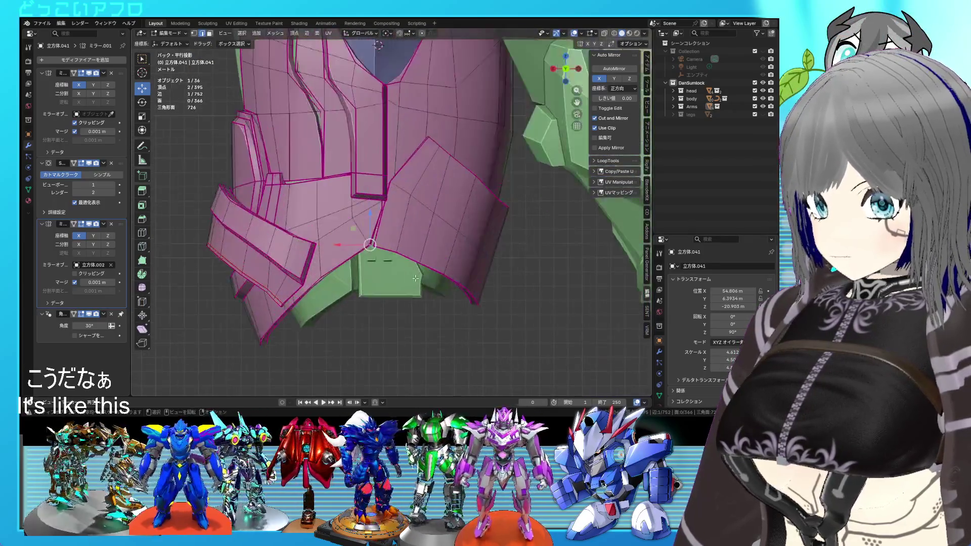
key("g")
left_click(451, 292)
scroll(451, 292, "down", 5)
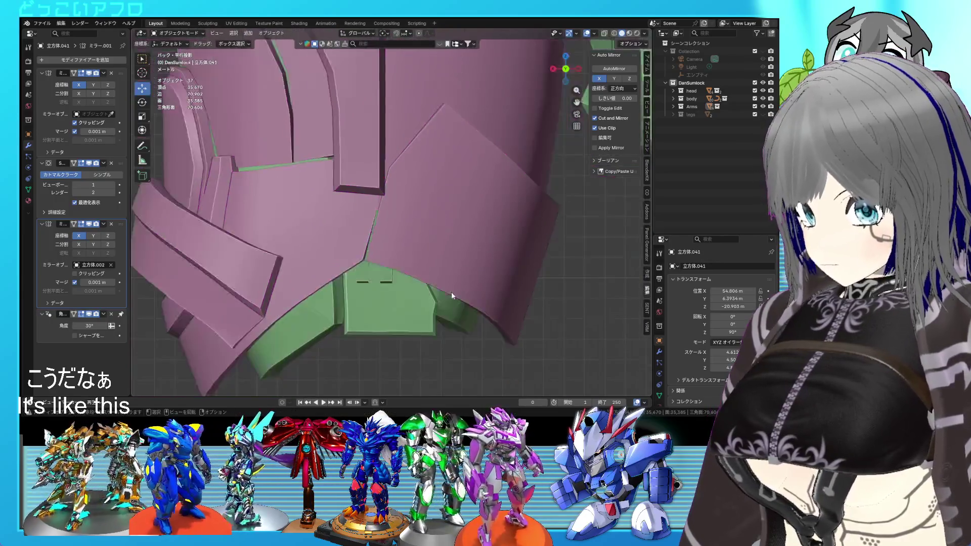
key("Tab")
key("ctrl+s")
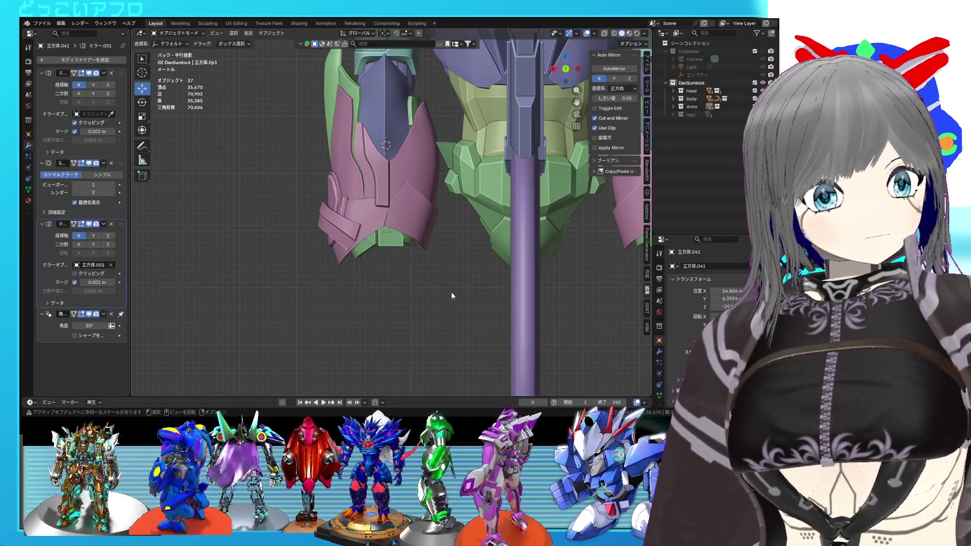
Step: Save again and view the robot from below, zooming in on the pink armour
mouse_move(396, 250)
middle_mouse_down()
mouse_move(447, 258)
mouse_move(444, 274)
mouse_move(379, 279)
mouse_move(375, 255)
mouse_move(399, 212)
mouse_move(403, 250)
mouse_move(500, 286)
mouse_move(462, 297)
mouse_move(435, 259)
mouse_move(440, 234)
mouse_move(464, 211)
mouse_move(420, 259)
mouse_move(423, 232)
mouse_move(347, 247)
mouse_move(530, 226)
mouse_move(487, 244)
mouse_move(534, 265)
mouse_move(385, 252)
mouse_move(390, 235)
mouse_move(358, 169)
middle_mouse_up()
key("ctrl+s")
scroll(441, 253, "up", 3)
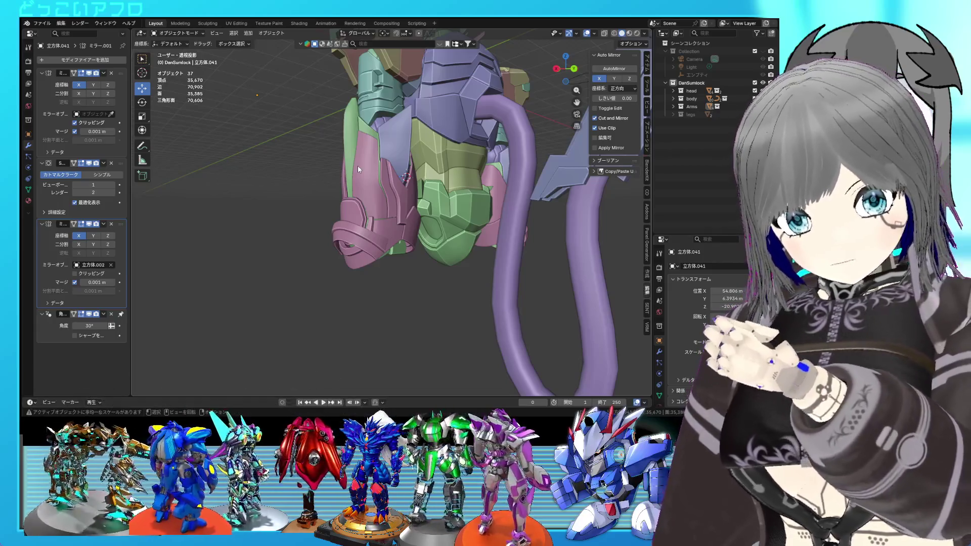
mouse_move(357, 166)
middle_mouse_down()
mouse_move(399, 176)
mouse_move(381, 158)
mouse_move(441, 216)
mouse_move(467, 178)
mouse_move(502, 177)
mouse_move(442, 199)
mouse_move(484, 214)
mouse_move(466, 241)
mouse_move(438, 258)
mouse_move(436, 241)
mouse_move(384, 284)
mouse_move(411, 277)
mouse_move(368, 287)
mouse_move(463, 269)
mouse_move(405, 238)
mouse_move(433, 192)
middle_mouse_up()
scroll(436, 241, "up", 5)
key("Tab")
Step: Select two inner rim faces in wireframe view and move them
key("shift+z")
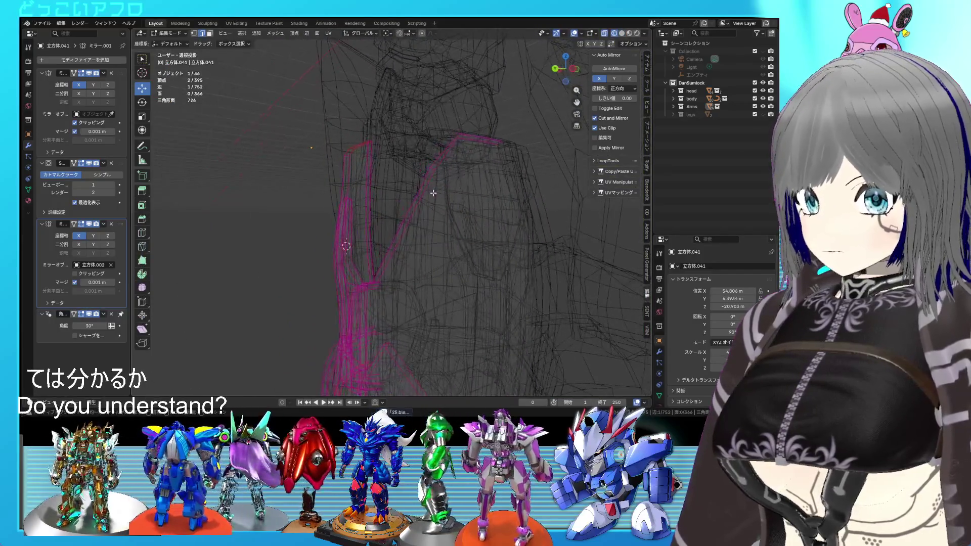
left_click(428, 183)
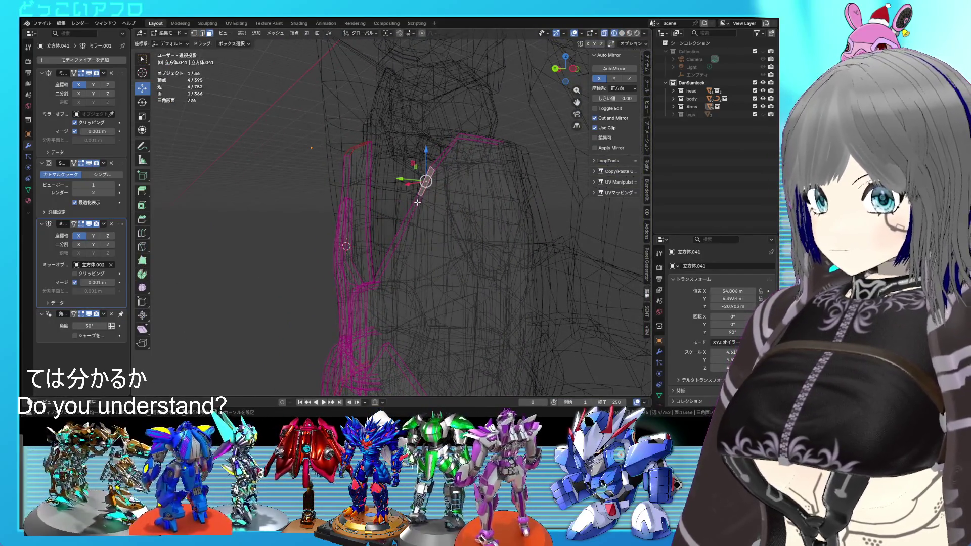
left_click(417, 202, "shift")
key("ctrl+s")
middle_click_drag(417, 202, 470, 279)
scroll(470, 279, "up", 1)
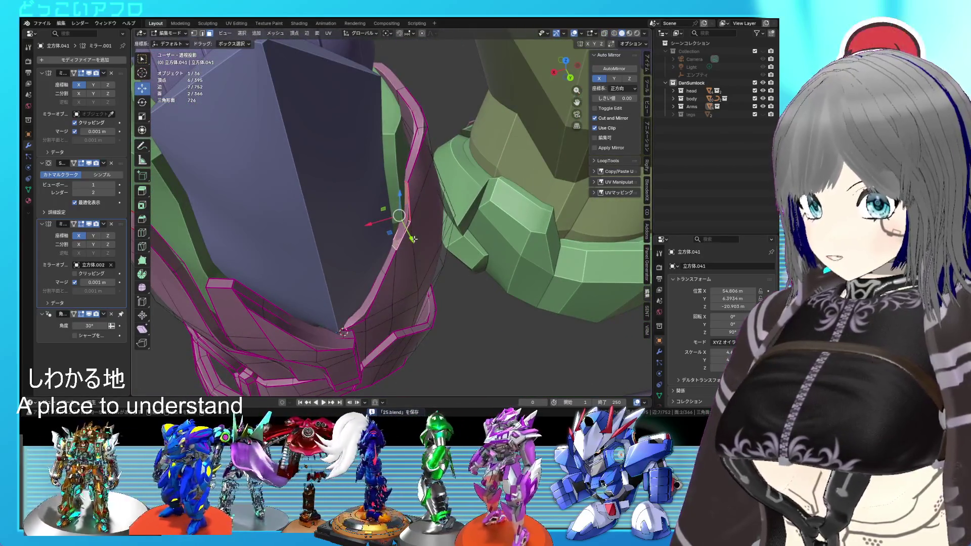
key("g")
left_click(413, 247)
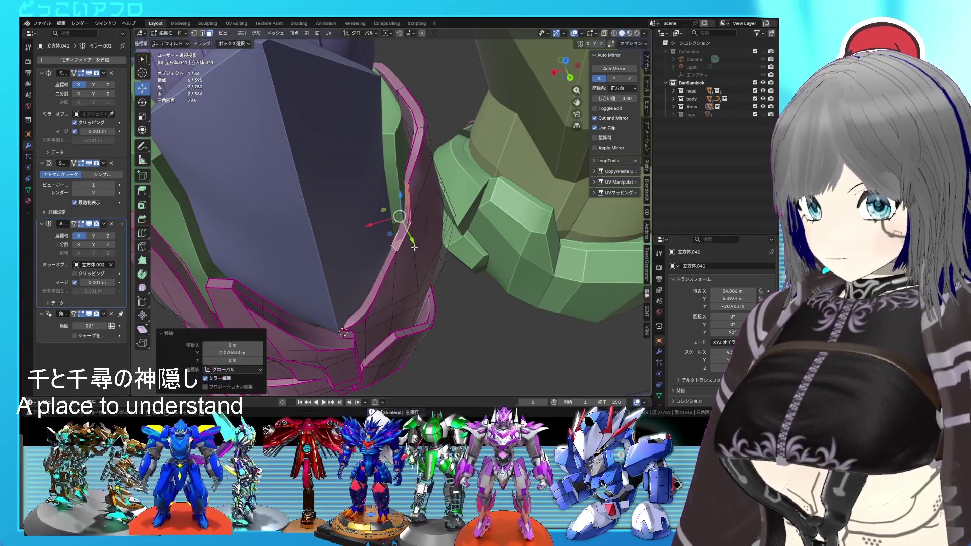
Step: Add a third rim face, move the faces about 0.07 m along Y, and save
left_click(390, 267, "shift")
mouse_move(391, 267)
middle_mouse_down()
mouse_move(408, 253)
mouse_move(442, 271)
mouse_move(398, 229)
mouse_move(428, 232)
middle_mouse_up()
key("g")
key("y")
left_click(408, 253)
key("Tab")
key("ctrl+s")
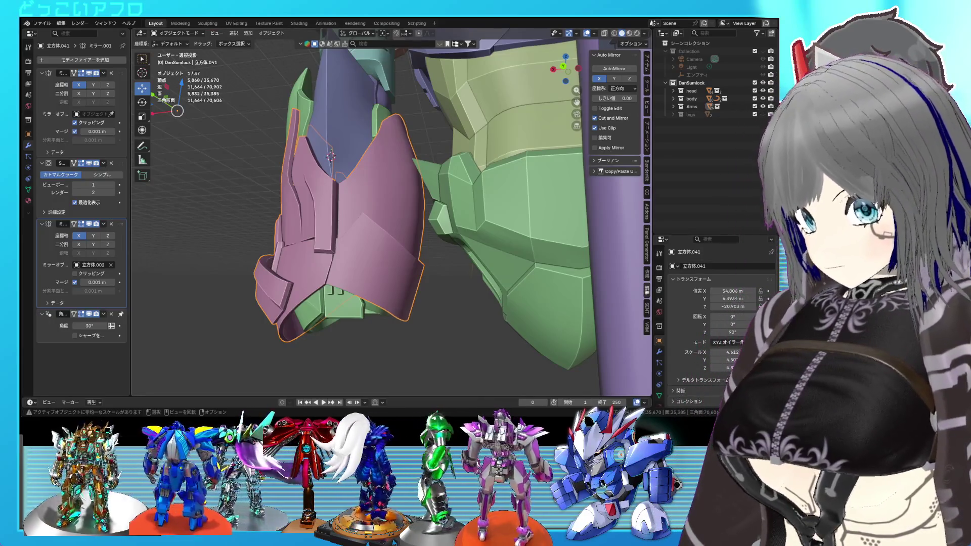
scroll(447, 303, "up", 3)
Step: Save the file and enter Edit Mode on the pink armor in back wireframe view
mouse_move(435, 293)
middle_mouse_down()
mouse_move(449, 305)
mouse_move(483, 287)
mouse_move(506, 250)
mouse_move(410, 300)
mouse_move(417, 278)
mouse_move(455, 297)
mouse_move(435, 279)
mouse_move(468, 288)
mouse_move(341, 278)
mouse_move(354, 253)
mouse_move(381, 237)
middle_mouse_up()
key("ctrl+s")
key("Tab")
scroll(369, 235, "up", 3)
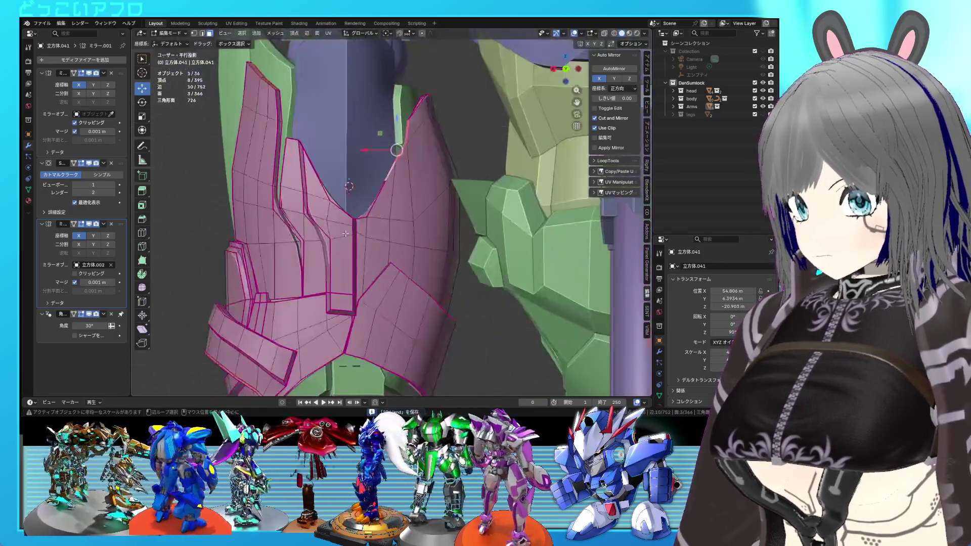
key("ctrl+KP_1")
key("shift+z")
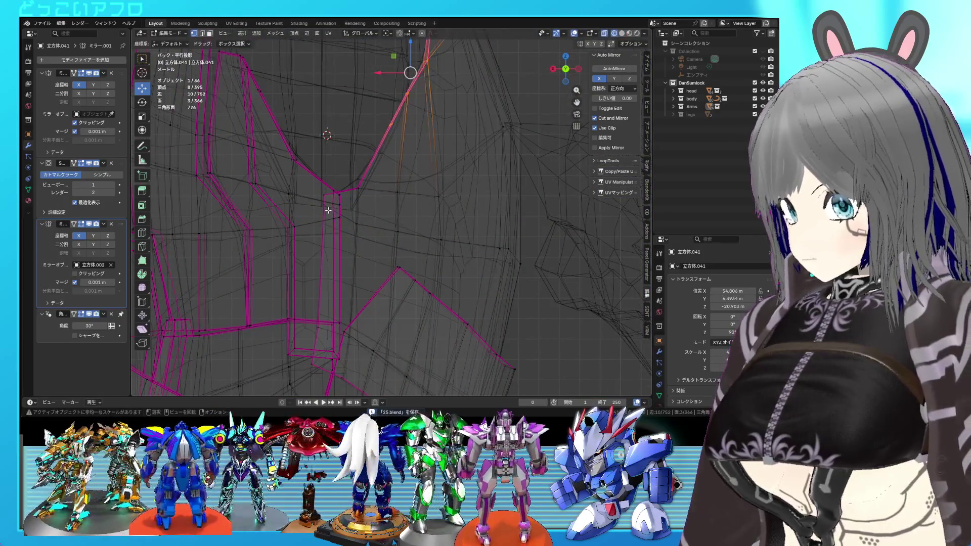
Step: Move one edge down along Z, then rotate it together with a second edge
left_click(322, 206)
mouse_move(321, 188)
left_mouse_down()
mouse_move(319, 210)
mouse_move(337, 206)
left_mouse_up()
left_click(335, 219, "shift")
key("r")
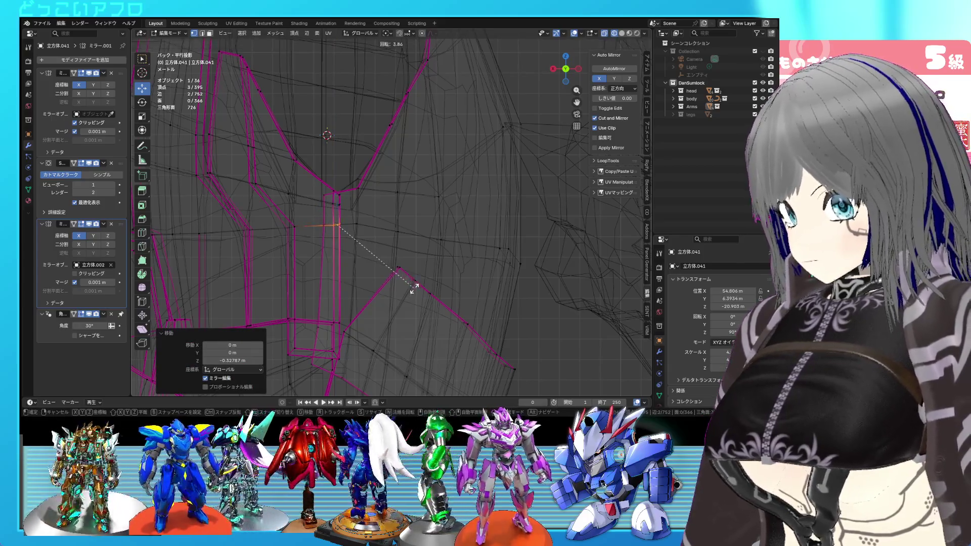
left_click(402, 290)
Step: Select the plate's vertical edge loop and edge-slide it along the surface
key("shift+z")
middle_click_drag(397, 251, 368, 237)
key("alt+a")
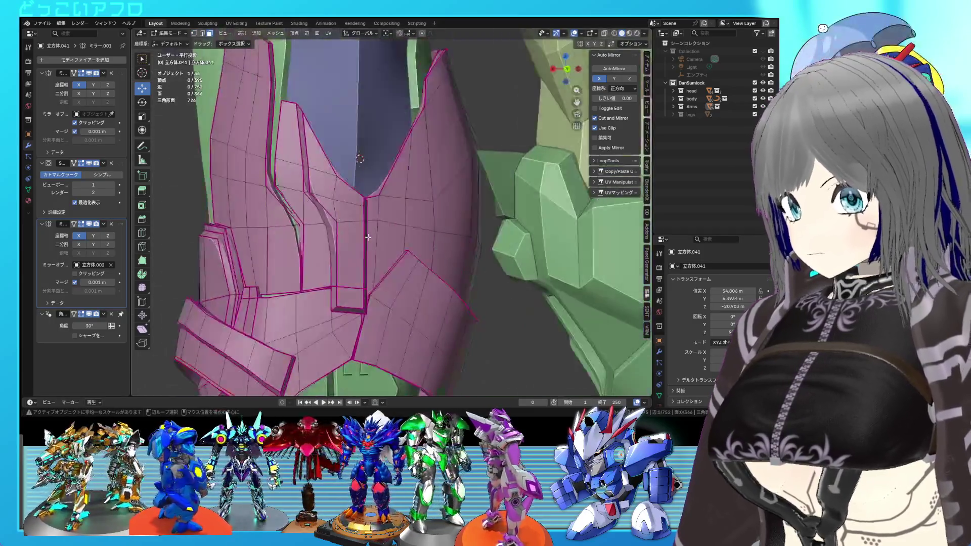
key("shift+z")
key("ctrl+KP_1")
left_click_drag(337, 224, 338, 224)
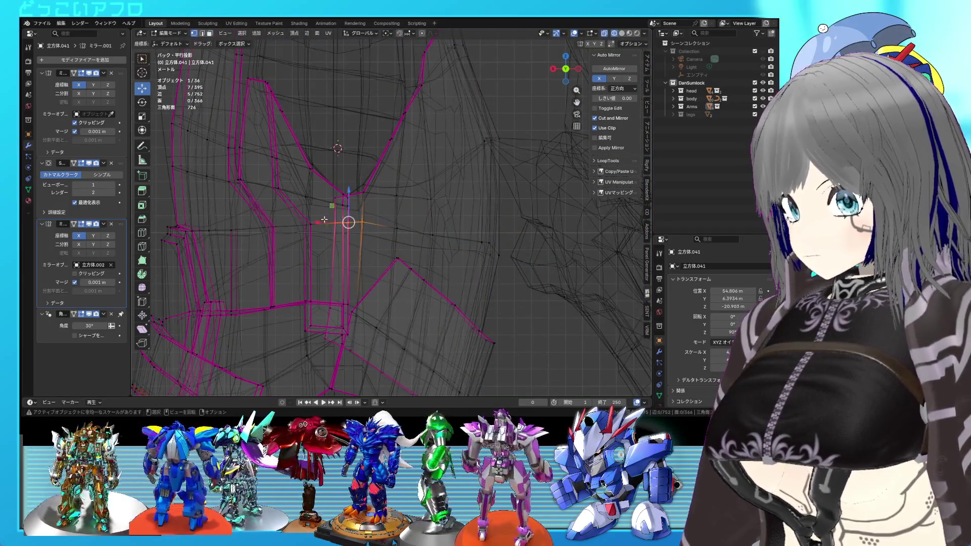
key("shift+z")
key("shift+z")
key("g")
key("z")
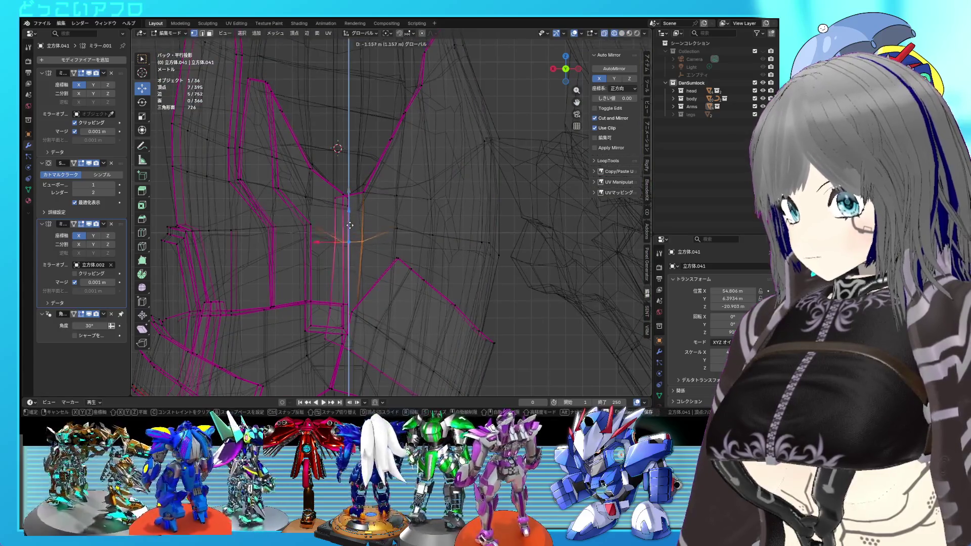
key("Escape")
key("g")
key("g")
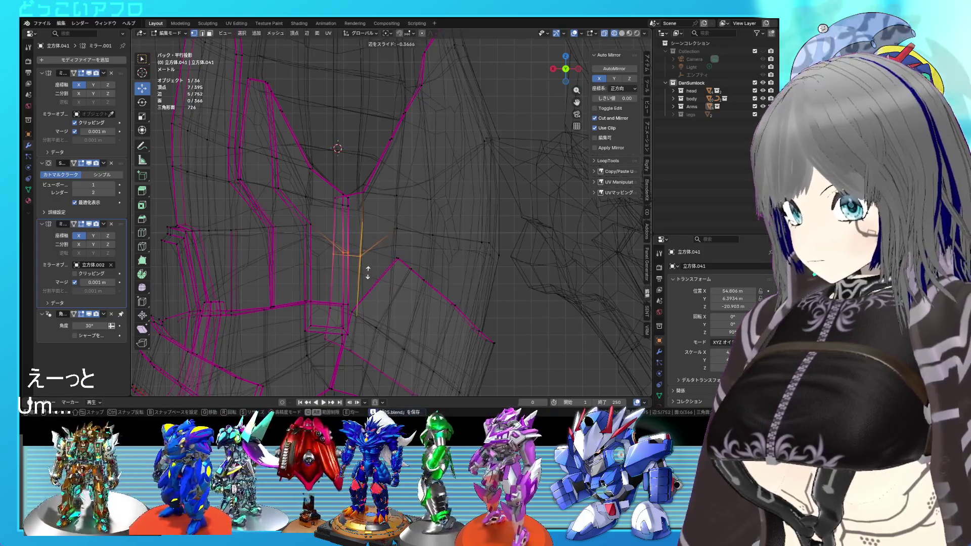
left_click(364, 269)
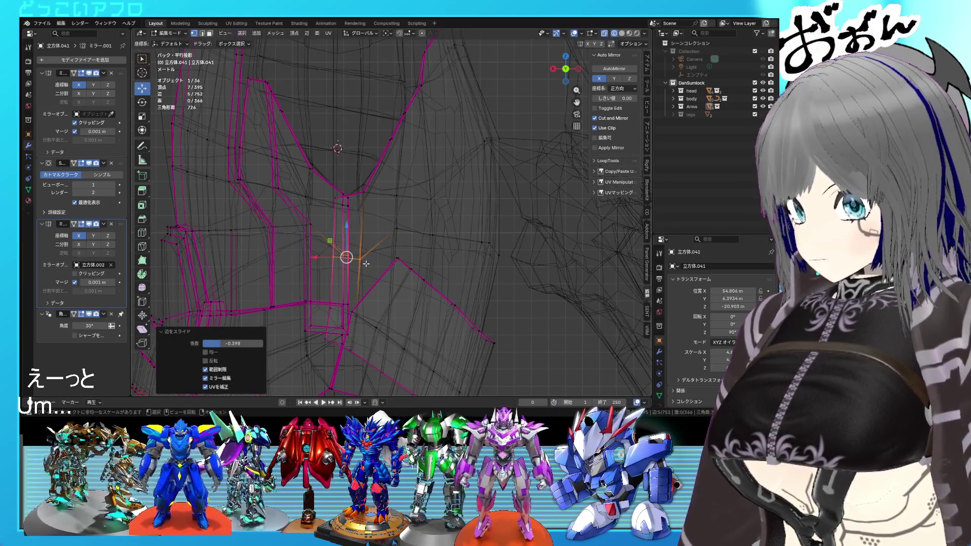
Step: Select a shortest-path run of plate vertices in see-through view and raise them
left_click(348, 263)
middle_click_drag(389, 272, 368, 290)
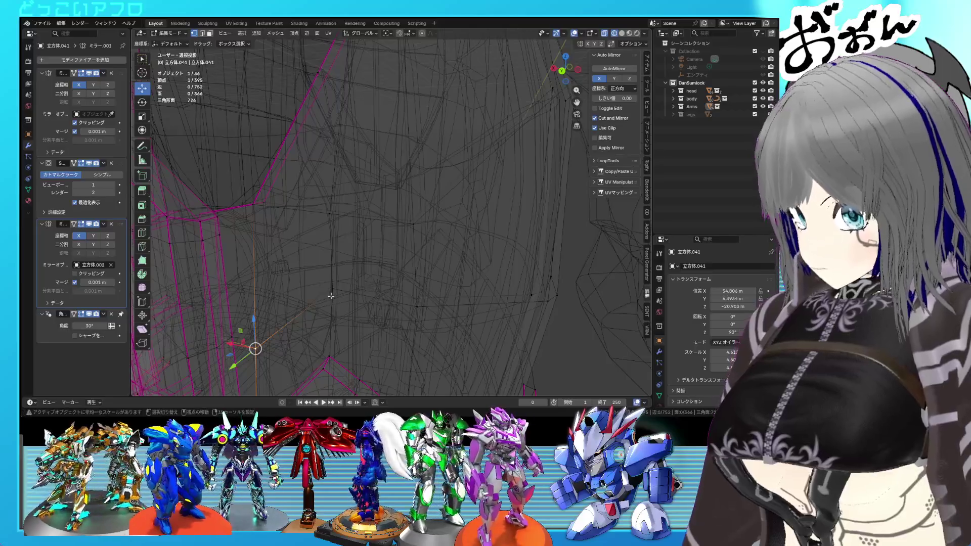
key("alt+z")
key("alt+z")
key("a")
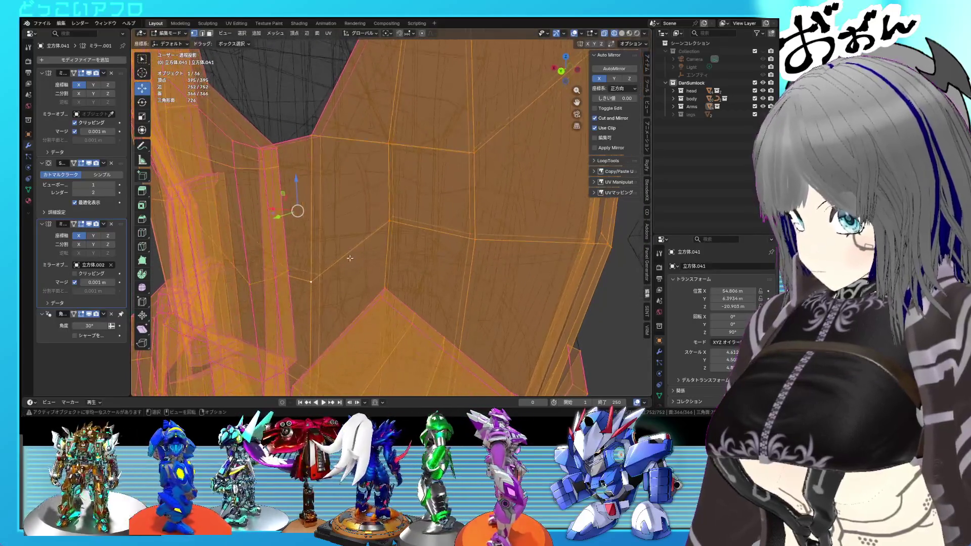
left_click(330, 276)
left_click(315, 284, "ctrl")
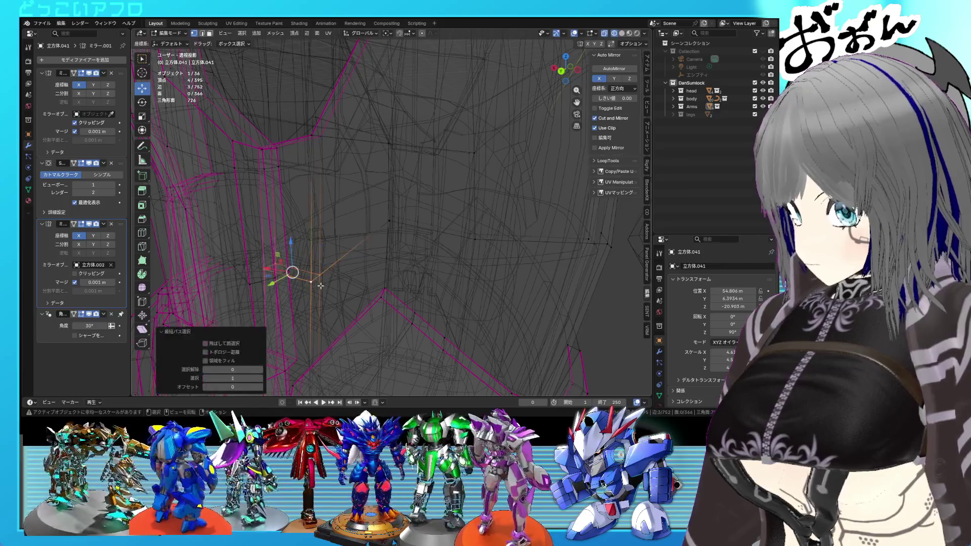
key("alt+z")
key("ctrl+KP_1")
key("alt+z")
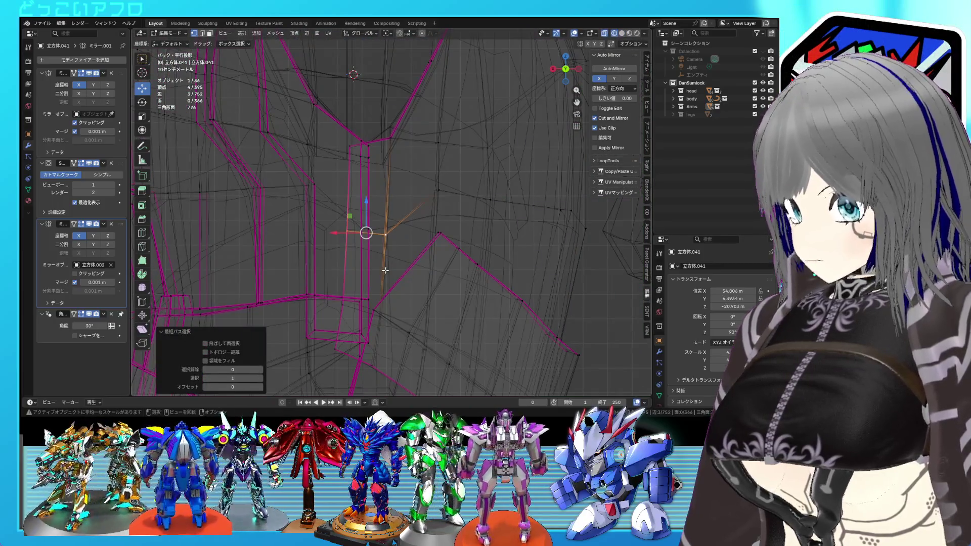
key("g")
left_click(394, 260)
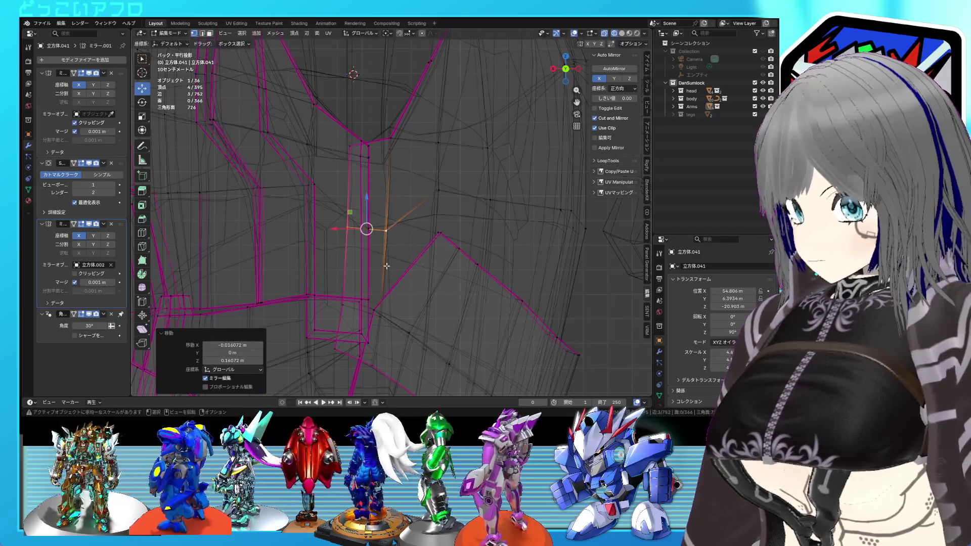
key("alt+z")
key("alt+z")
Step: Box-select the panel-line edges and edge-slide them, then vertex-slide a single vertex
left_click_drag(465, 212, 412, 184)
key("g")
key("g")
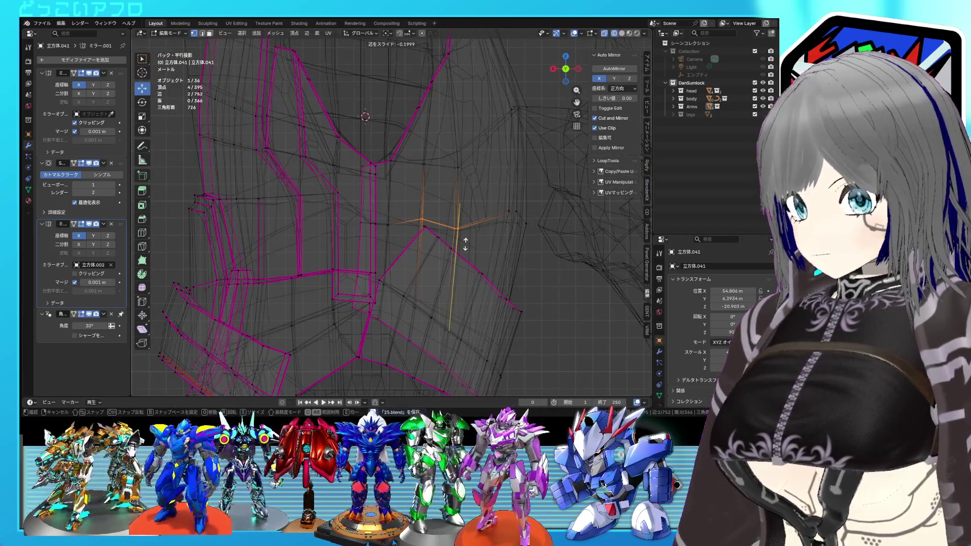
left_click(473, 240)
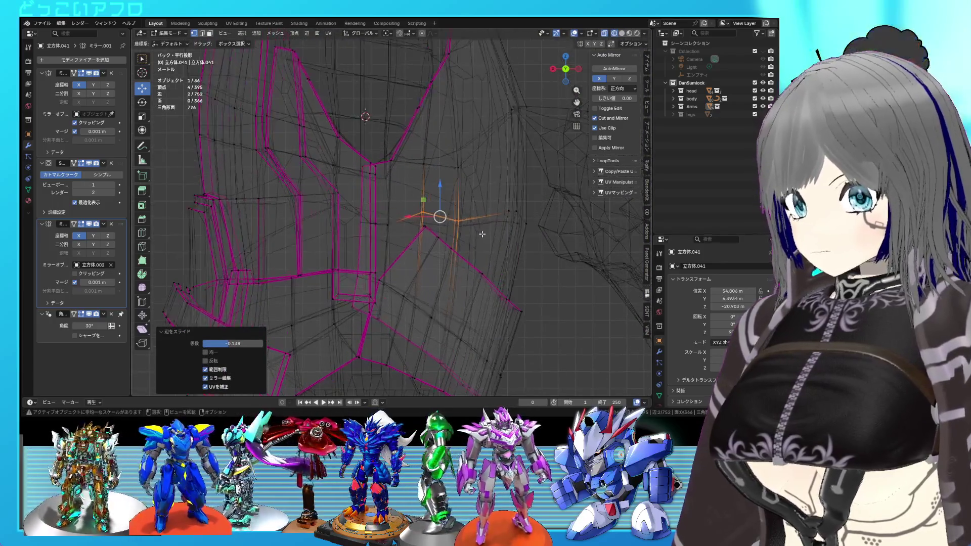
left_click(458, 220)
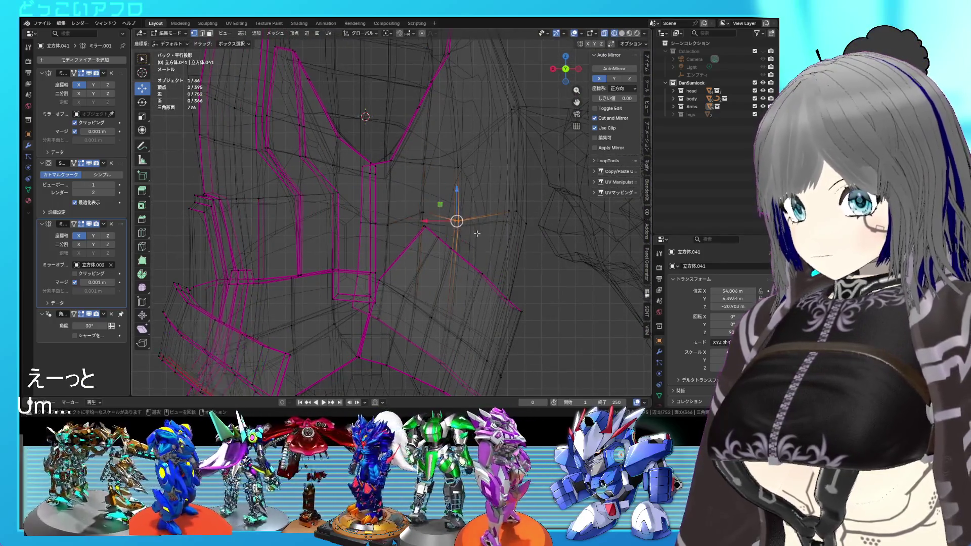
key("shift+v")
left_click(479, 221)
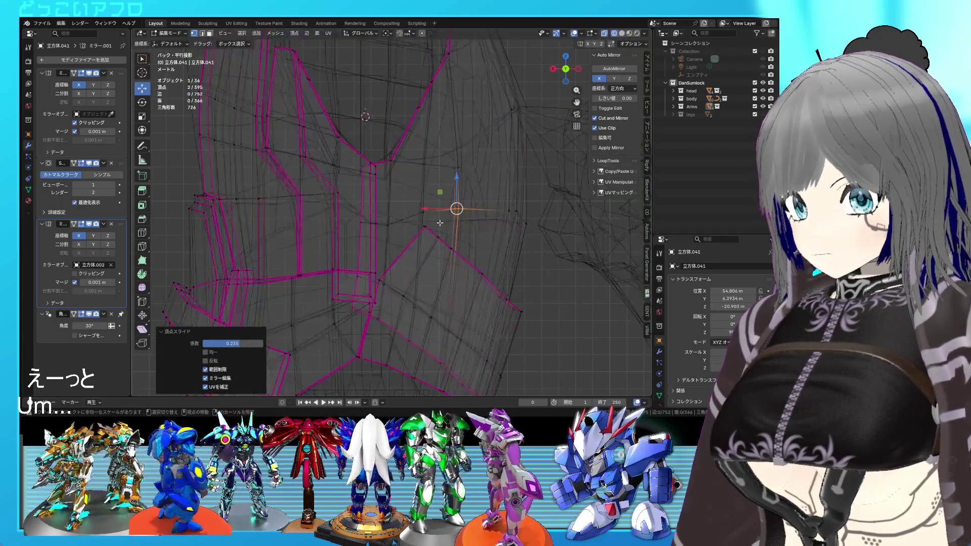
Step: Undo the vertex slide, lower the vertex 0.324 m along Z, and save
key("ctrl+z")
left_click_drag(423, 187, 451, 212)
key("shift+z")
key("ctrl+s")
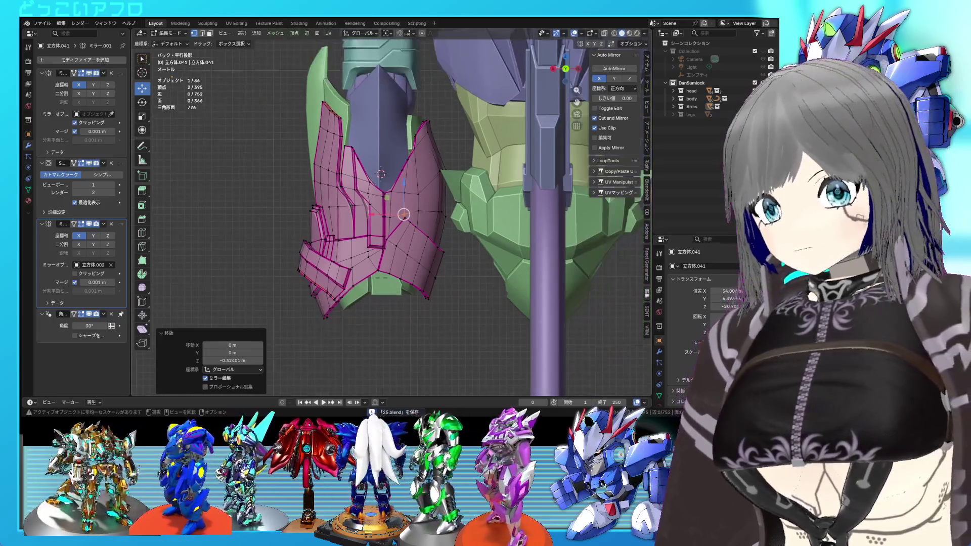
Step: Select a strip of panel faces across the plate's upper panel, orbiting to reach both sides
middle_click_drag(412, 225, 427, 204)
key("Tab")
key("Tab")
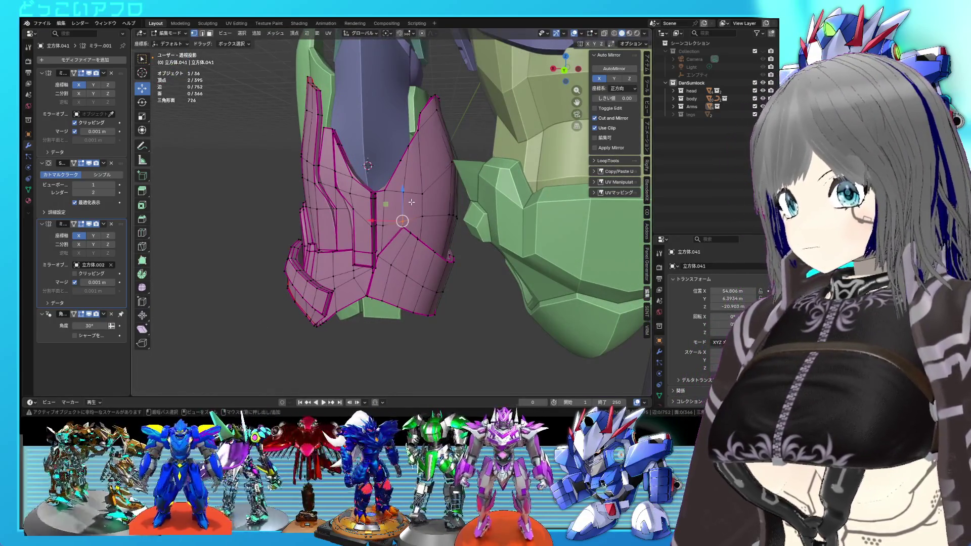
left_click(383, 207)
left_click(399, 205, "shift")
left_click(412, 162, "shift")
left_click(406, 200, "shift")
left_click(404, 172, "shift")
left_click(431, 151, "shift")
left_click(437, 194, "shift")
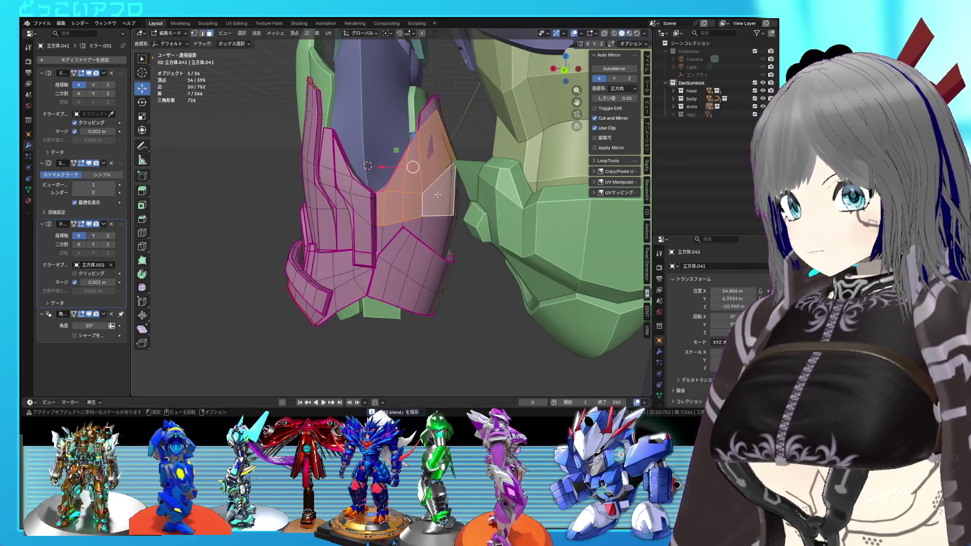
middle_click_drag(438, 195, 416, 214)
left_click(423, 124, "shift")
mouse_move(423, 124)
middle_mouse_down()
mouse_move(425, 190)
mouse_move(444, 193)
middle_mouse_up()
Step: Return to Object Mode, view the whole robot, and select the curved tube object
key("Tab")
scroll(444, 194, "down", 6)
mouse_move(438, 238)
middle_mouse_down()
mouse_move(432, 266)
mouse_move(419, 264)
mouse_move(432, 250)
mouse_move(405, 268)
mouse_move(507, 258)
mouse_move(583, 275)
mouse_move(459, 298)
middle_mouse_up()
scroll(426, 252, "up", 5)
scroll(420, 266, "down", 5)
left_click(420, 266)
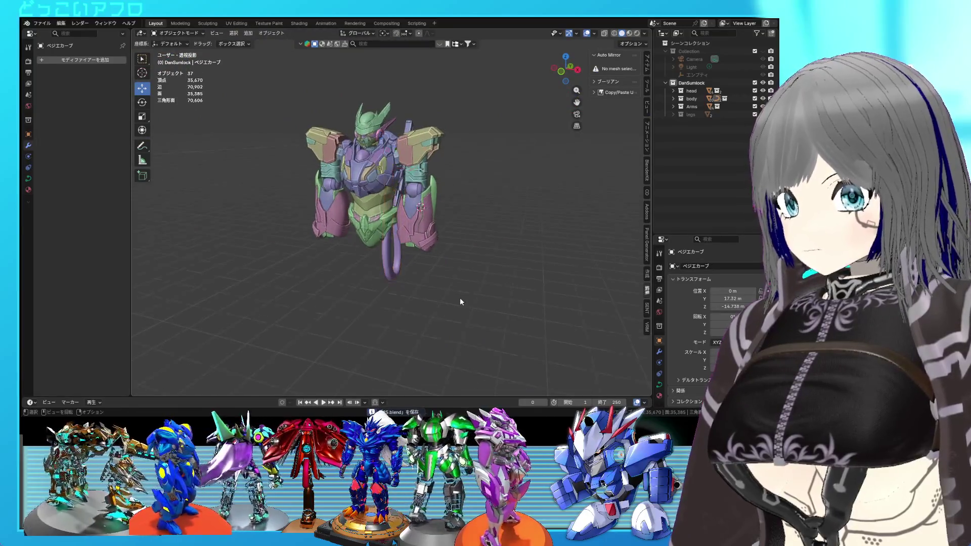
scroll(459, 297, "up", 5)
left_click(492, 289)
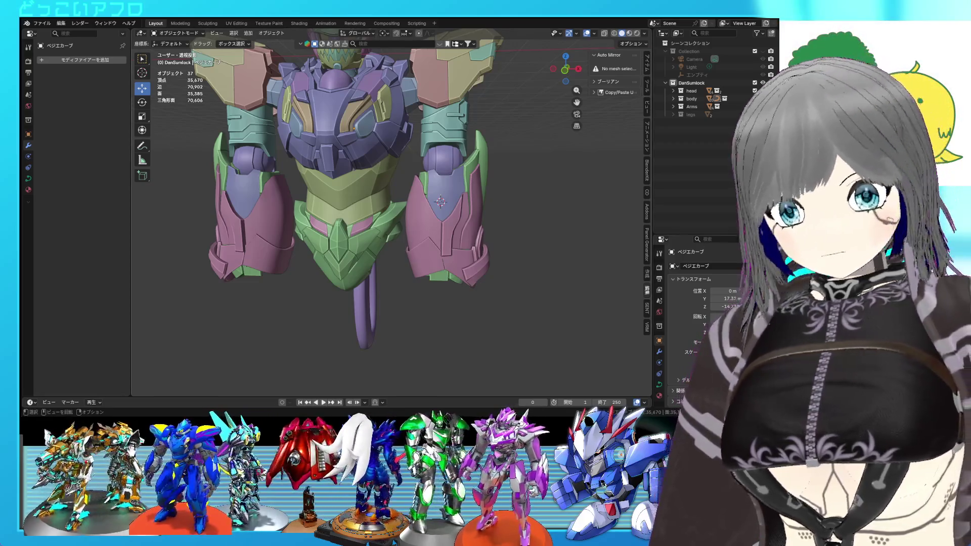
scroll(430, 207, "up", 2)
key("ctrl+s")
mouse_move(430, 207)
middle_mouse_down()
mouse_move(411, 218)
mouse_move(488, 211)
mouse_move(394, 218)
mouse_move(416, 229)
mouse_move(415, 218)
mouse_move(431, 218)
mouse_move(393, 234)
mouse_move(369, 208)
middle_mouse_up()
left_click(392, 231)
key("Tab")
Step: Box-select the plate's top edges in wireframe and raise them
key("shift+z")
left_click_drag(364, 199, 305, 160)
key("ctrl+KP_1")
key("shift+z")
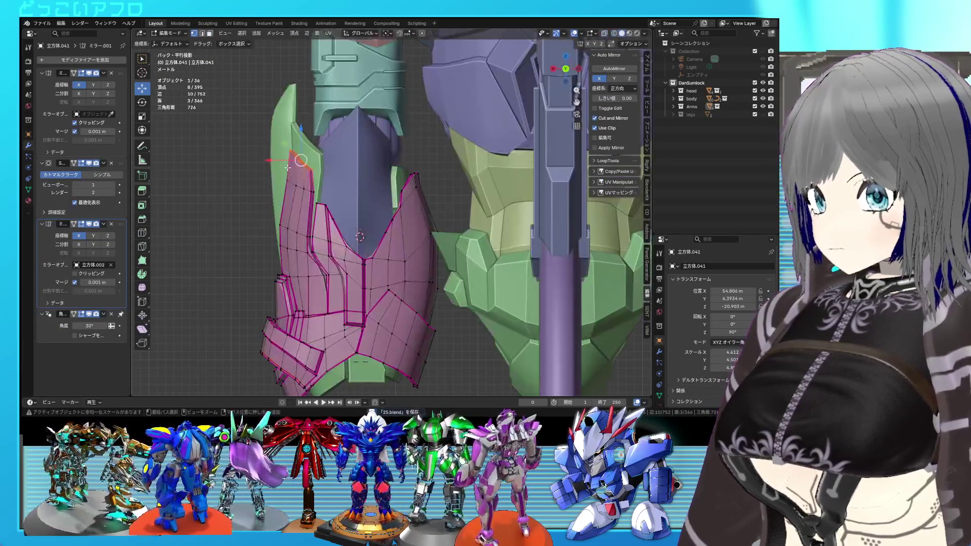
key("shift+z")
left_click_drag(301, 141, 300, 117)
key("shift+z")
mouse_move(301, 116)
middle_mouse_down()
mouse_move(443, 218)
mouse_move(340, 245)
mouse_move(369, 262)
mouse_move(313, 152)
mouse_move(354, 151)
mouse_move(435, 228)
mouse_move(457, 166)
mouse_move(449, 153)
mouse_move(402, 192)
middle_mouse_up()
Step: Shift the panel faces sideways, move them along Z, and swing them 11.2° outward
key("shift+z")
key("g")
left_click(334, 253)
key("shift+z")
key("g")
key("z")
left_click(303, 123)
key("r")
left_click(436, 223)
Step: Return to Object Mode, save, deselect the plate and look over the robot's pink arm armor
key("Tab")
key("ctrl+s")
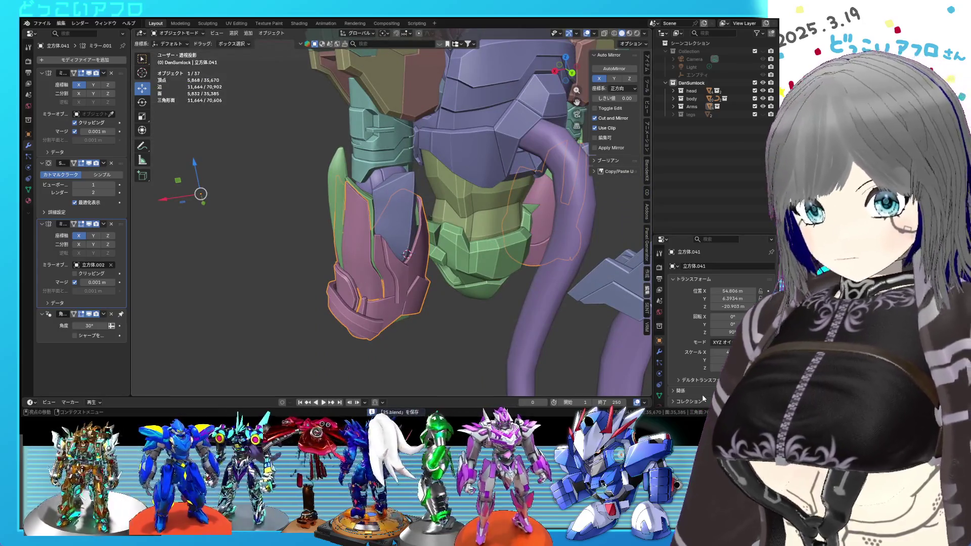
mouse_move(357, 203)
middle_mouse_down()
mouse_move(509, 189)
mouse_move(496, 169)
middle_mouse_up()
scroll(496, 169, "down", 5)
left_click(366, 309)
mouse_move(366, 309)
middle_mouse_down()
mouse_move(335, 274)
mouse_move(310, 296)
mouse_move(432, 307)
mouse_move(350, 268)
middle_mouse_up()
scroll(353, 268, "up", 5)
key("ctrl+s")
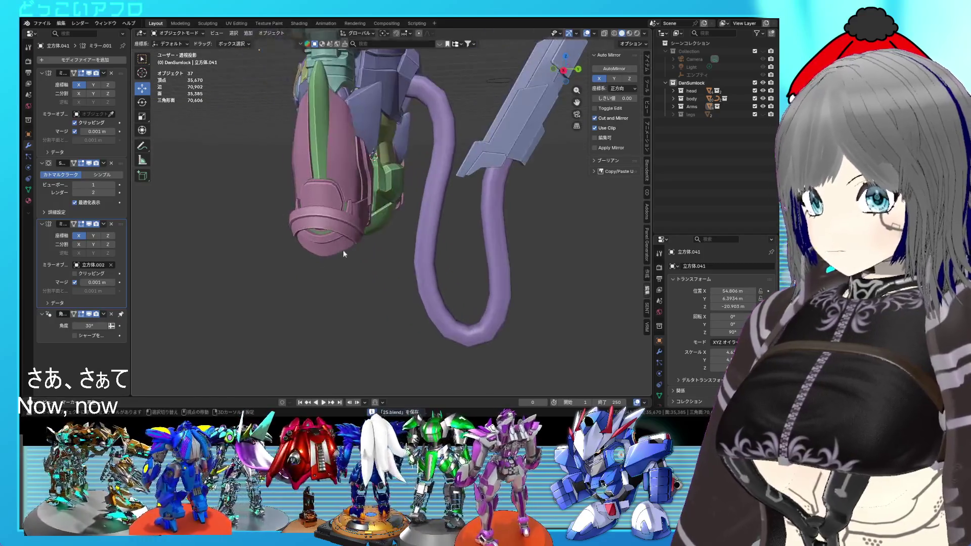
scroll(349, 255, "up", 4)
scroll(356, 249, "down", 2)
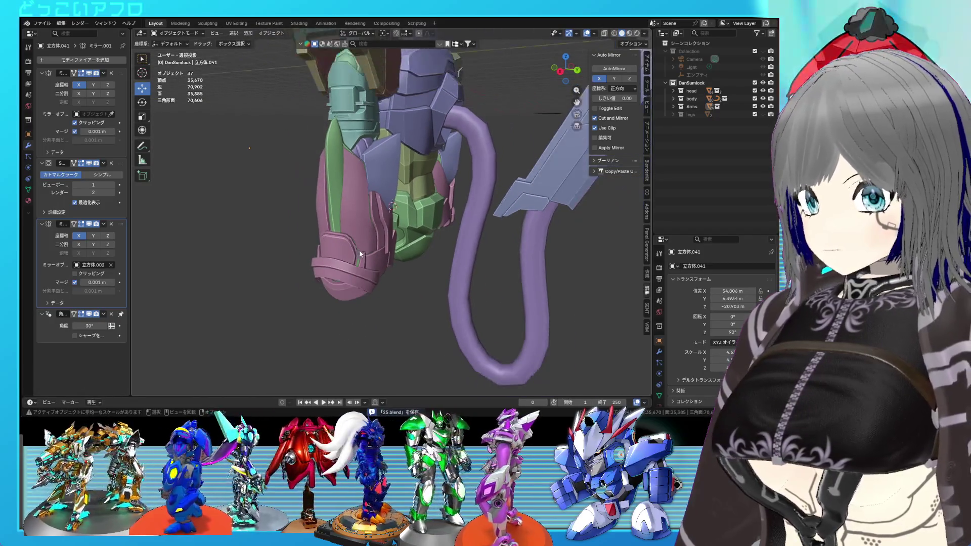
mouse_move(390, 242)
middle_mouse_down()
mouse_move(390, 225)
mouse_move(348, 201)
mouse_move(366, 204)
mouse_move(364, 219)
mouse_move(483, 204)
mouse_move(414, 205)
mouse_move(457, 211)
mouse_move(441, 218)
mouse_move(394, 216)
middle_mouse_up()
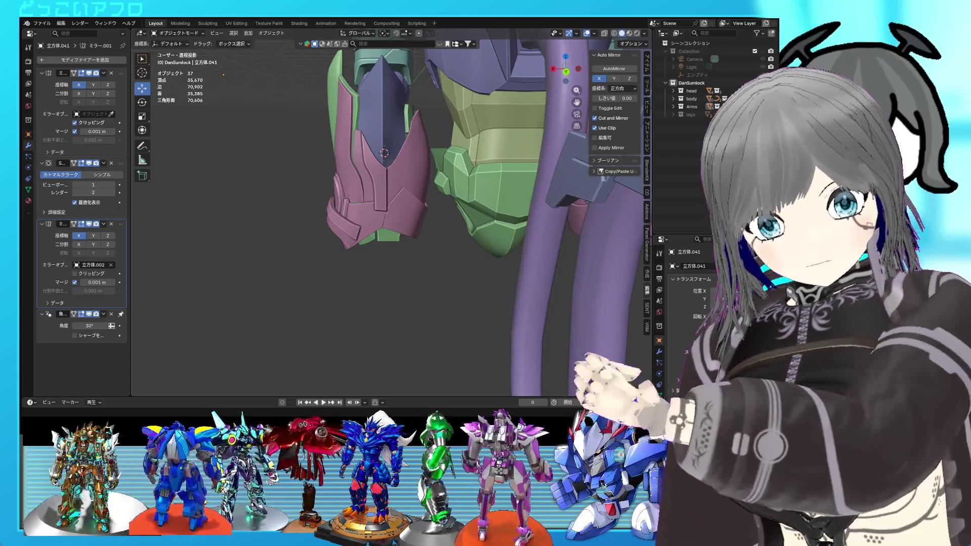
Step: Inspect the pink and green armor from below and around, saving the file
mouse_move(404, 172)
middle_mouse_down()
mouse_move(439, 216)
mouse_move(466, 210)
mouse_move(463, 223)
mouse_move(491, 230)
mouse_move(479, 236)
middle_mouse_up()
key("ctrl+s")
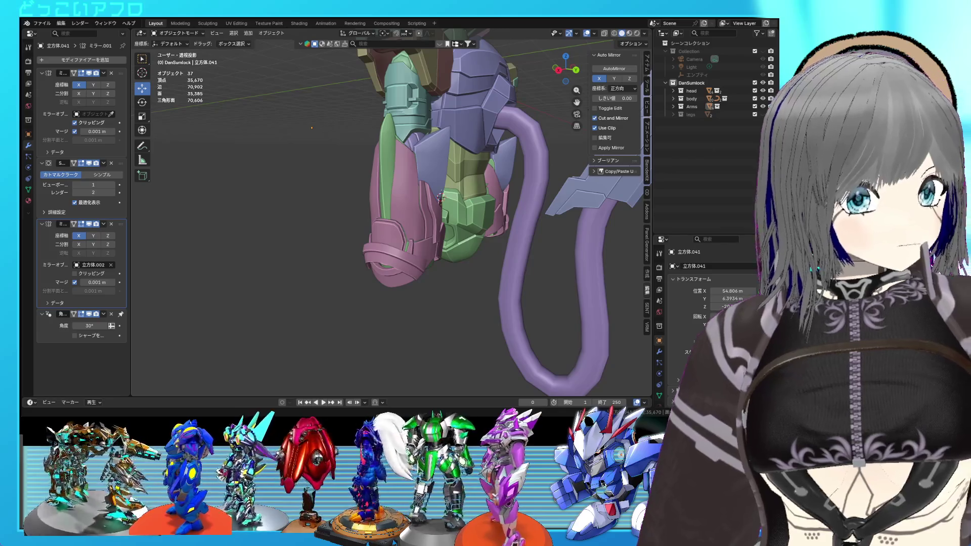
mouse_move(455, 192)
middle_mouse_down()
mouse_move(439, 203)
mouse_move(433, 229)
mouse_move(402, 223)
mouse_move(378, 242)
mouse_move(377, 272)
mouse_move(380, 245)
middle_mouse_up()
scroll(410, 226, "up", 4)
key("ctrl+s")
Step: In Edit Mode, trackball-rotate the selected rim edge freely
key("Tab")
scroll(336, 208, "up", 3)
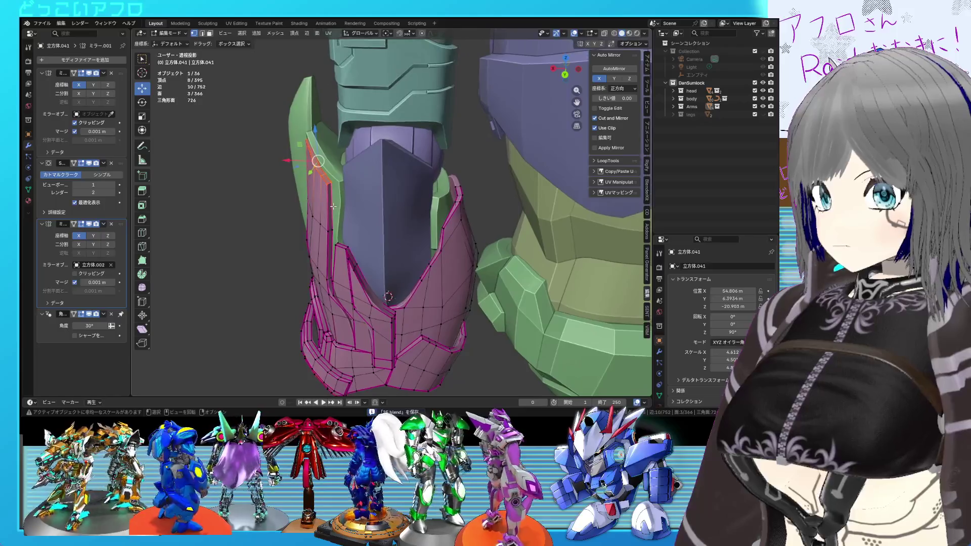
middle_click_drag(334, 207, 343, 217)
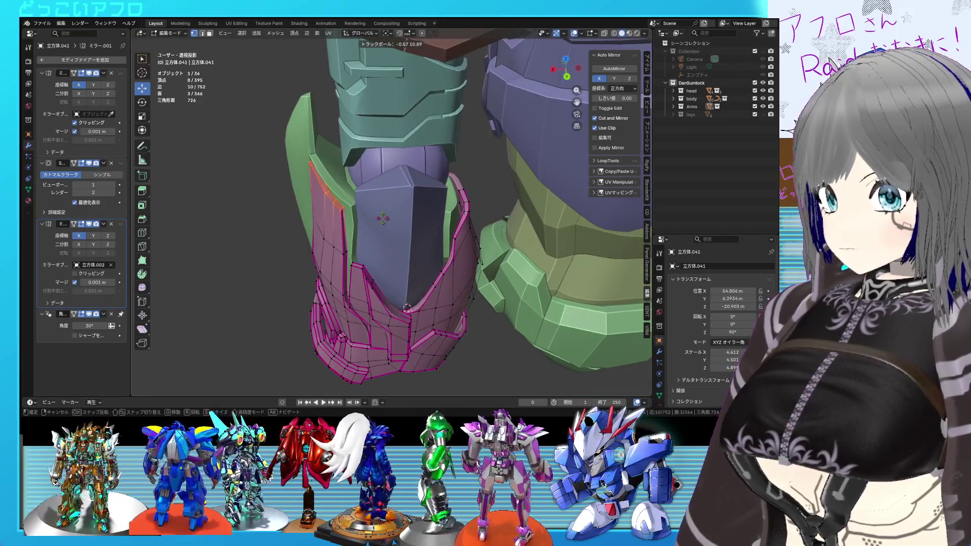
scroll(395, 221, "up", 1)
middle_click_drag(397, 221, 410, 217)
key("r")
key("r")
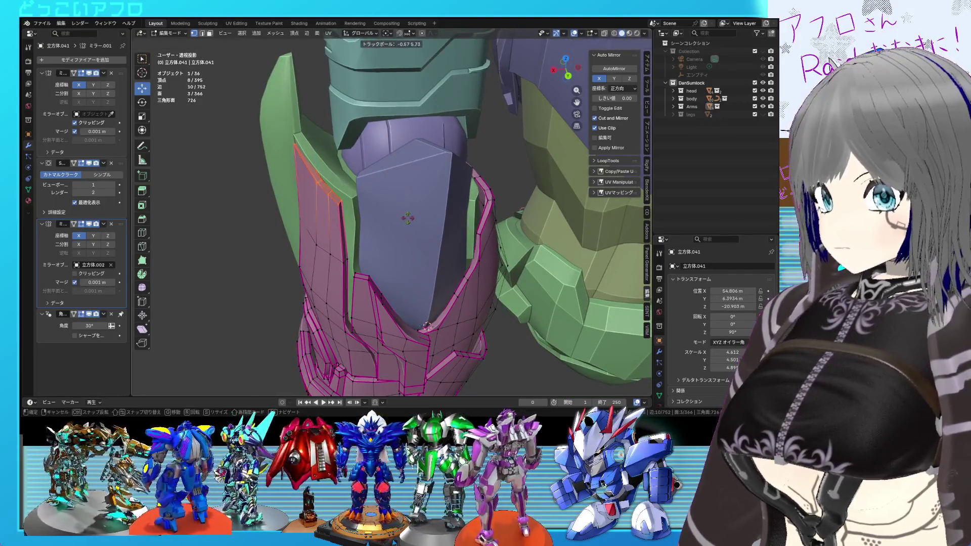
left_click(438, 199)
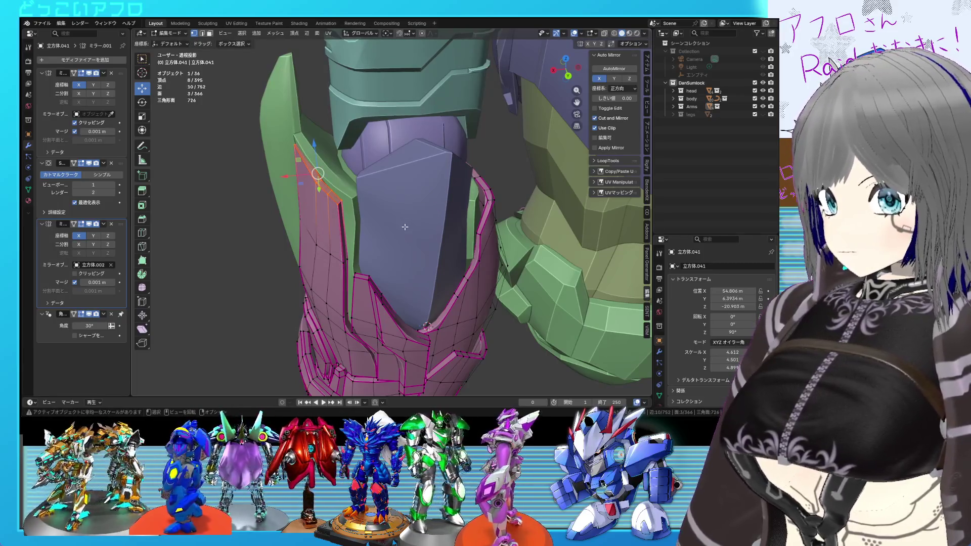
Step: Rotate the edge -7.54° about Z, return to Object Mode and save
mouse_move(400, 226)
middle_mouse_down()
mouse_move(385, 230)
mouse_move(403, 218)
mouse_move(420, 235)
mouse_move(423, 220)
mouse_move(412, 247)
middle_mouse_up()
key("r")
left_click(387, 232)
key("Tab")
scroll(403, 219, "down", 3)
key("ctrl+s")
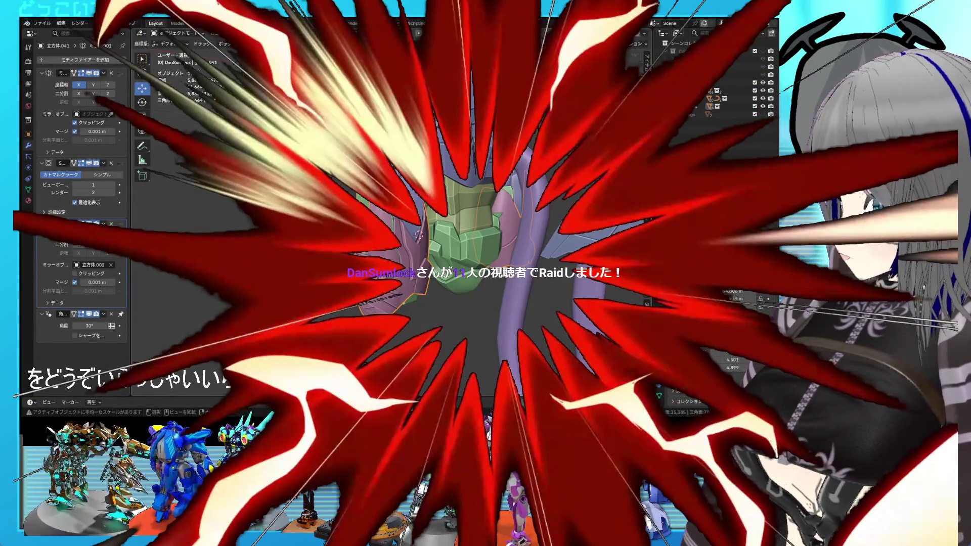
mouse_move(468, 257)
middle_mouse_down()
mouse_move(460, 235)
mouse_move(528, 265)
middle_mouse_up()
mouse_move(526, 264)
middle_mouse_down()
mouse_move(533, 248)
mouse_move(510, 245)
middle_mouse_up()
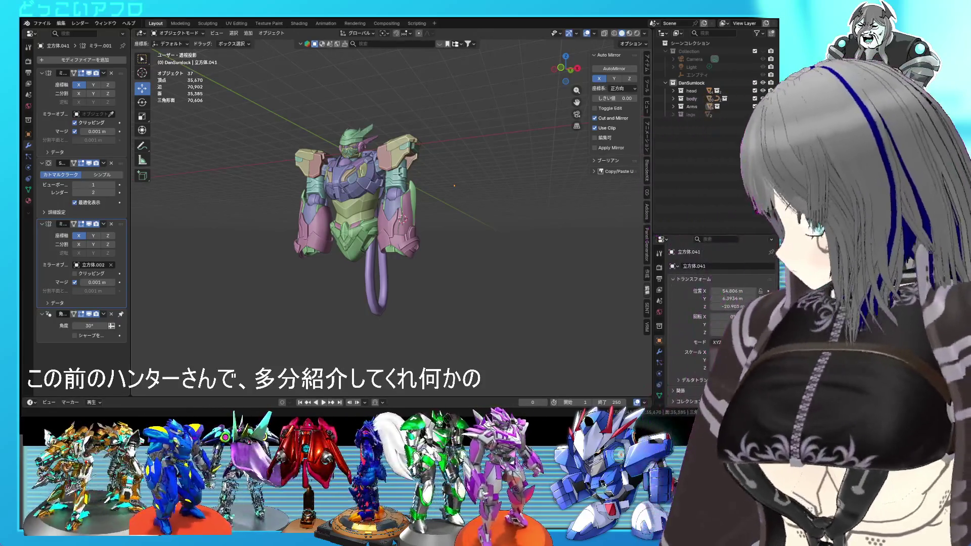
Step: Zoom in on the robot and select the Arms object by its pink arm armor
mouse_move(364, 237)
middle_mouse_down()
mouse_move(384, 243)
mouse_move(377, 287)
mouse_move(399, 282)
middle_mouse_up()
scroll(386, 261, "up", 2)
scroll(385, 260, "up", 2)
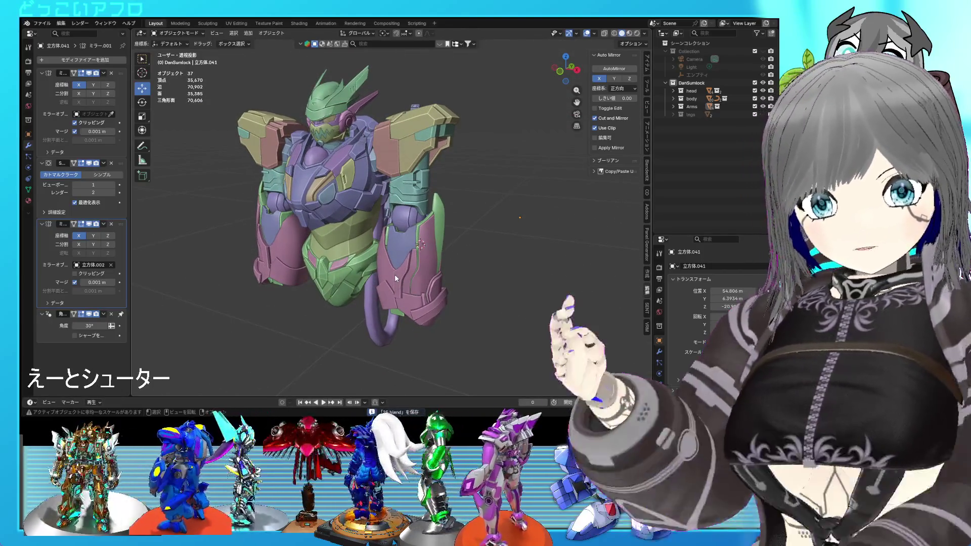
scroll(460, 276, "up", 2)
mouse_move(474, 268)
middle_mouse_down()
mouse_move(458, 268)
mouse_move(522, 274)
middle_mouse_up()
scroll(471, 273, "down", 3)
scroll(470, 272, "up", 2)
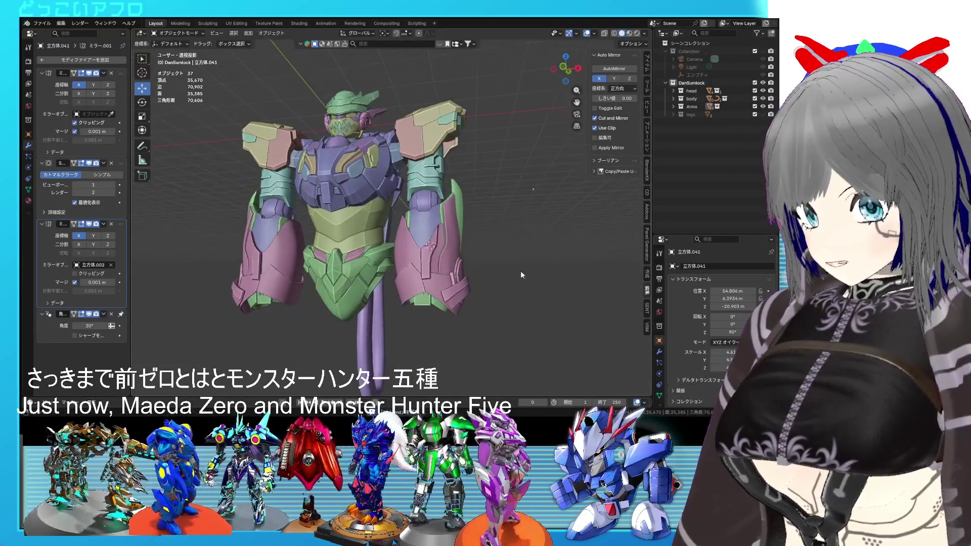
scroll(522, 275, "up", 5)
left_click(408, 257)
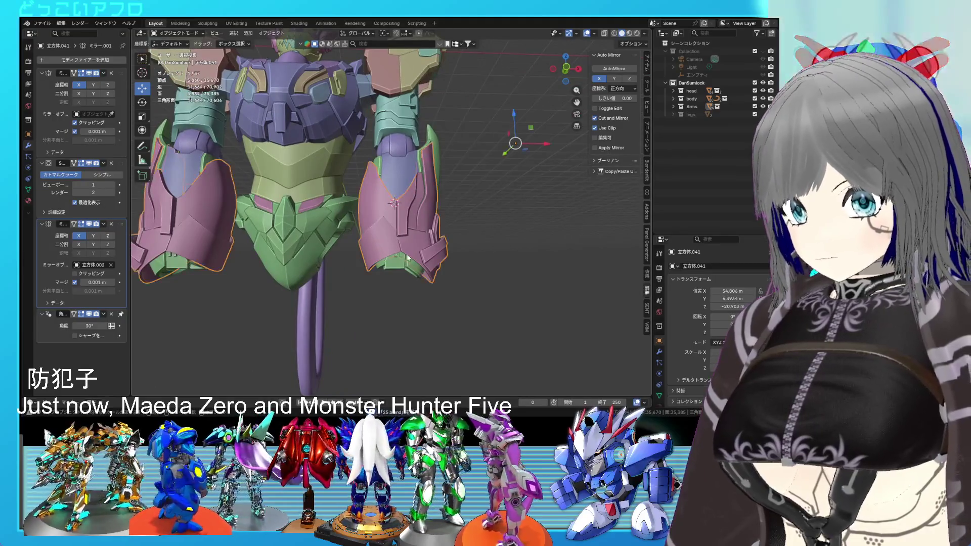
Step: Shortest-path select a face strip across the pink hip plate and extrude it into a ridge
key("Tab")
middle_click_drag(407, 258, 457, 288)
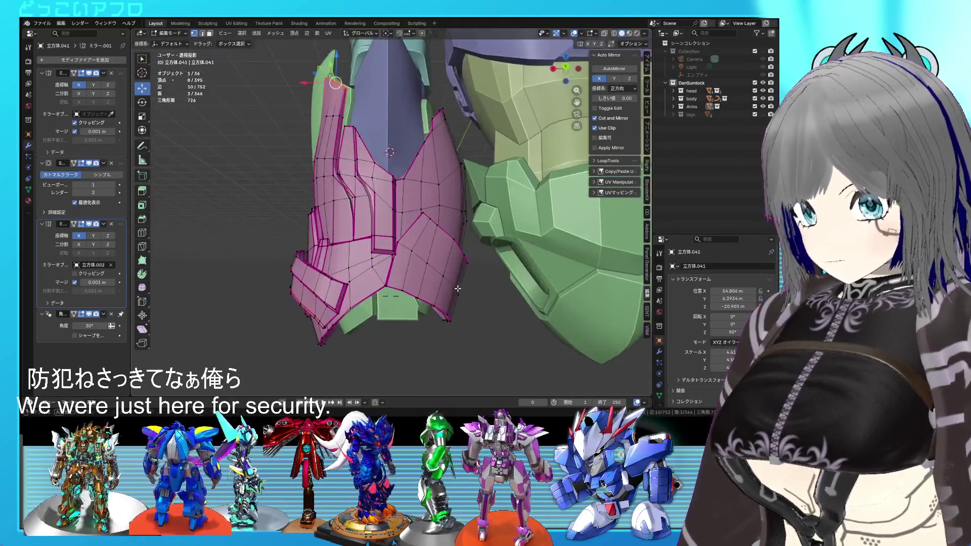
scroll(458, 288, "up", 2)
scroll(432, 273, "up", 1)
key("ctrl+s")
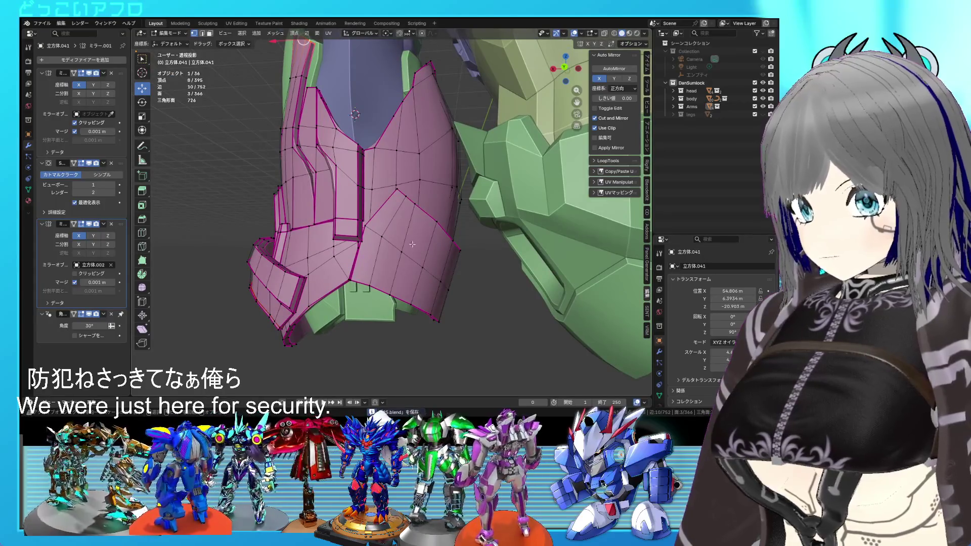
left_click(386, 212)
left_click(423, 258, "ctrl")
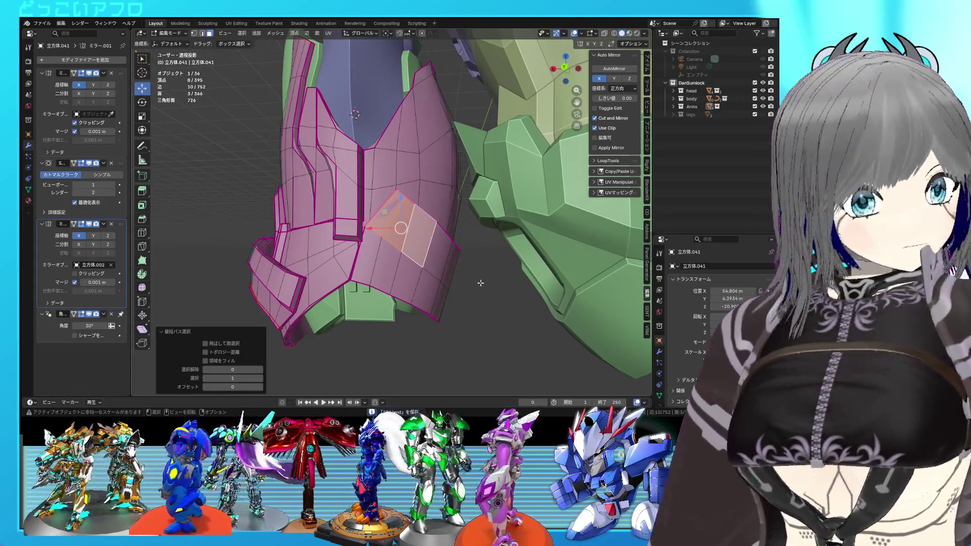
mouse_move(475, 285)
middle_mouse_down()
mouse_move(442, 267)
mouse_move(457, 245)
mouse_move(477, 268)
mouse_move(455, 264)
middle_mouse_up()
left_click(447, 240, "ctrl")
key("e")
left_click(475, 266)
key("ctrl+s")
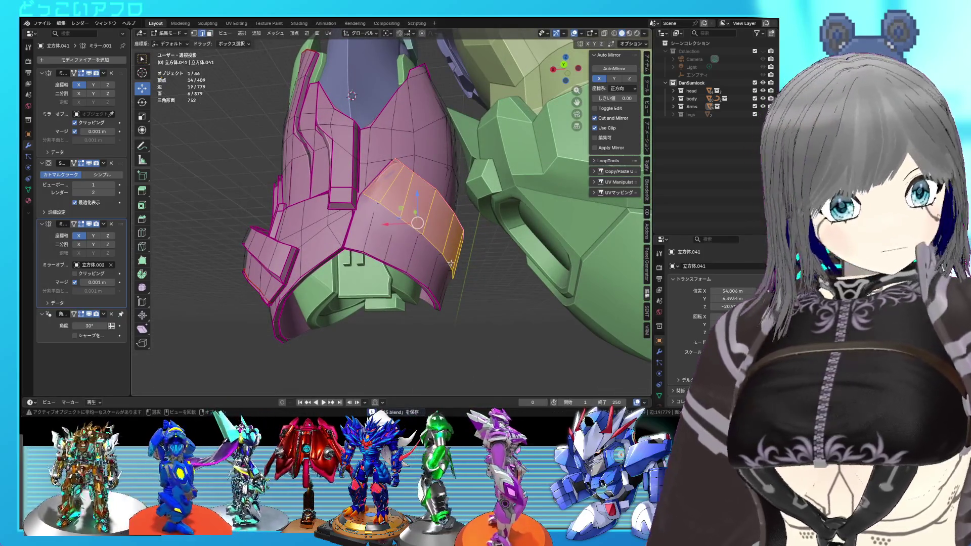
Step: Select the extruded ridge's edge loop and shift it up and to the left
left_click(448, 262, "alt")
left_click(448, 262, "alt")
scroll(450, 268, "up", 3)
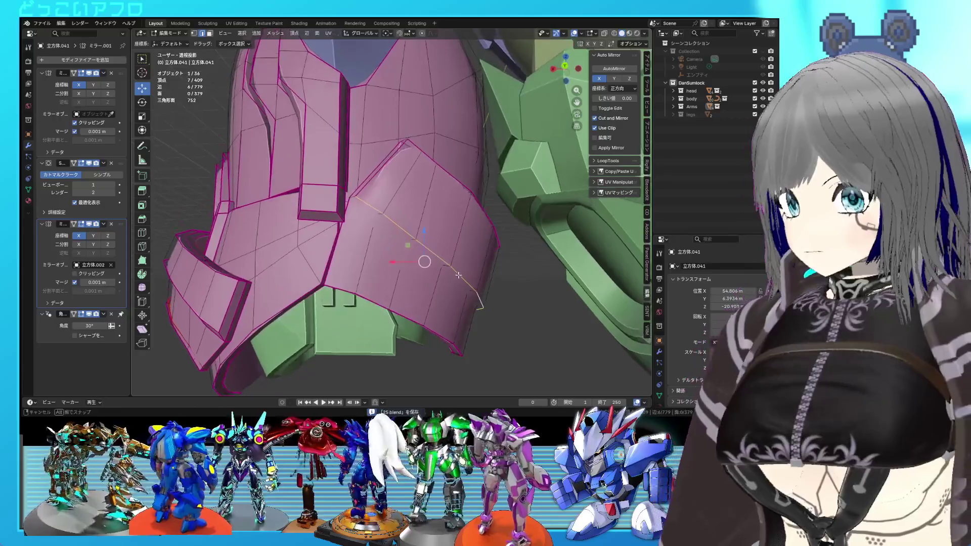
key("g")
left_click(424, 261)
left_click(422, 258, "alt+shift")
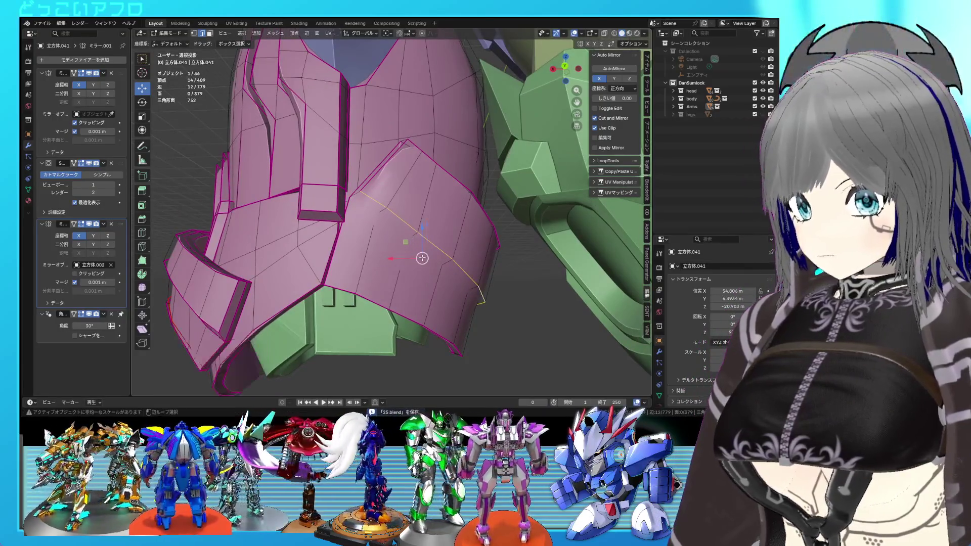
Step: Give two ridge edges, including the peak edge, a full crease of 1 and return to object mode
left_click(354, 195)
key("shift+e")
type("1")
key("Return")
mouse_move(354, 195)
middle_mouse_down()
mouse_move(387, 227)
mouse_move(394, 254)
middle_mouse_up()
left_click(387, 227)
key("shift+e")
type("1")
key("Return")
mouse_move(433, 281)
middle_mouse_down()
mouse_move(427, 273)
mouse_move(438, 284)
mouse_move(482, 257)
mouse_move(488, 290)
mouse_move(608, 305)
mouse_move(555, 306)
middle_mouse_up()
key("Tab")
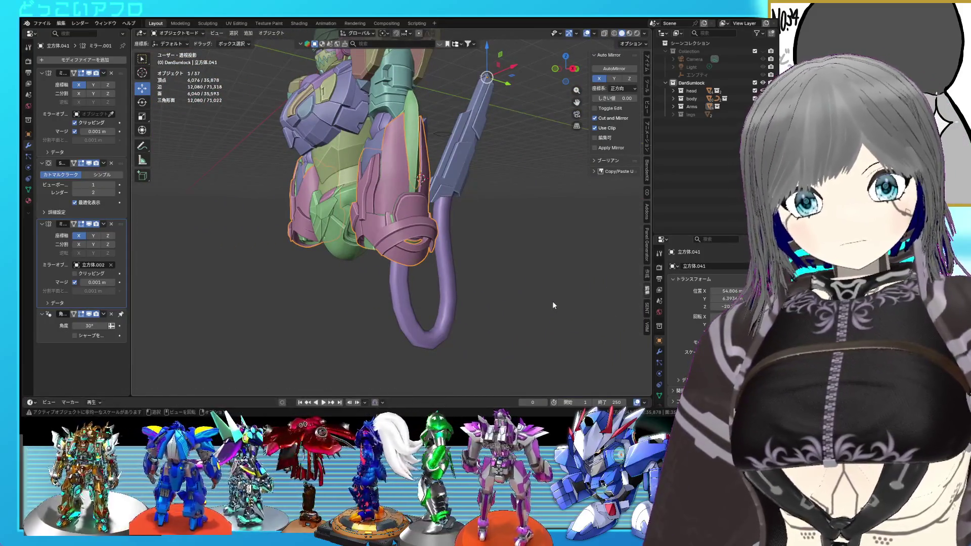
Step: In the back orthographic view, move the selected centre-seam vertices to reshape the plate
mouse_move(552, 301)
middle_mouse_down()
mouse_move(377, 279)
mouse_move(399, 264)
mouse_move(393, 250)
mouse_move(409, 248)
mouse_move(400, 227)
mouse_move(376, 260)
middle_mouse_up()
key("ctrl+s")
key("Tab")
scroll(402, 232, "up", 4)
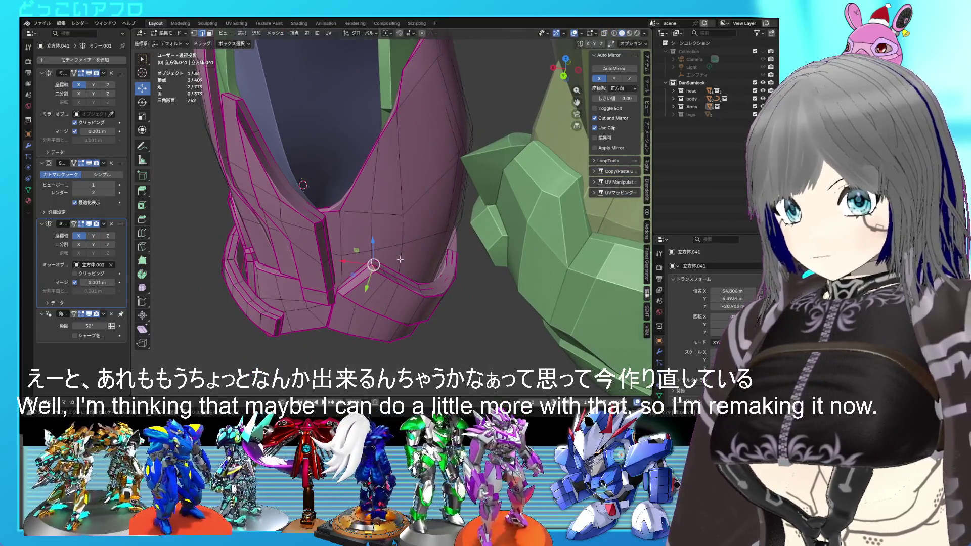
key("ctrl+KP_1")
key("g")
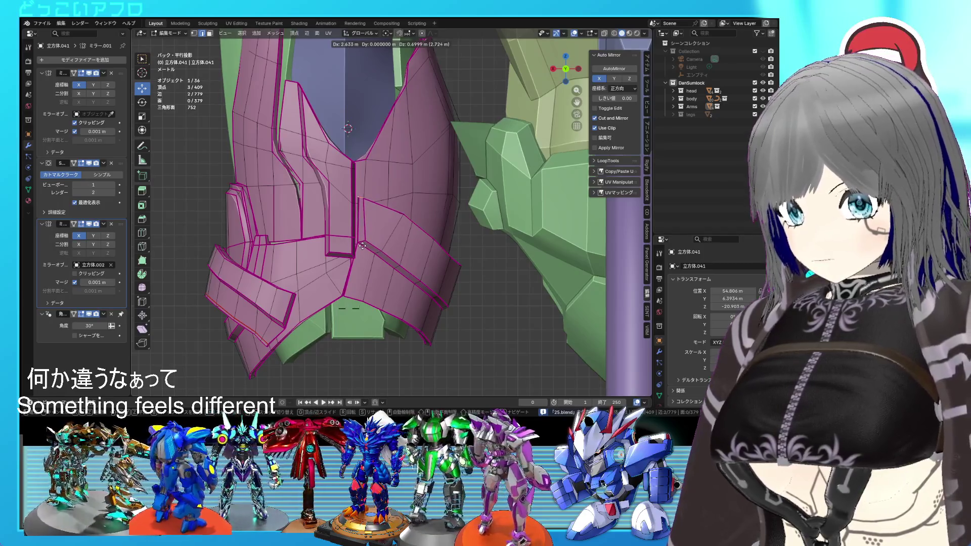
left_click(362, 245)
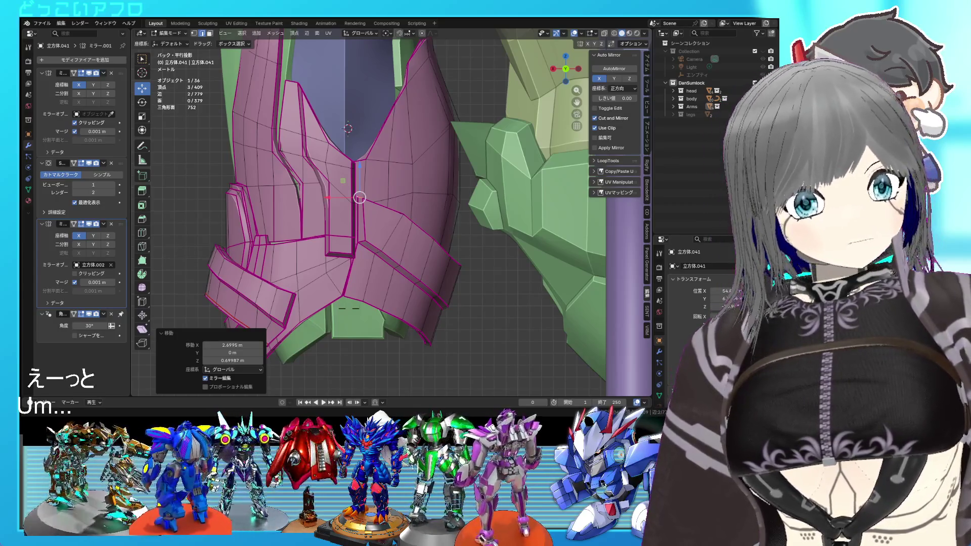
mouse_move(435, 283)
middle_mouse_down()
mouse_move(453, 264)
mouse_move(429, 284)
mouse_move(416, 267)
middle_mouse_up()
key("Tab")
Step: Pick faces on the armor's front using see-through display, ending back in mesh editing
key("Tab")
key("Tab")
key("Tab")
key("3")
key("alt+z")
left_click(362, 211)
key("alt+z")
mouse_move(361, 212)
middle_mouse_down()
mouse_move(383, 235)
mouse_move(383, 223)
mouse_move(473, 265)
mouse_move(517, 263)
middle_mouse_up()
key("alt+z")
key("alt+z")
scroll(384, 212, "up", 2)
key("Tab")
scroll(384, 213, "down", 3)
scroll(384, 248, "up", 5)
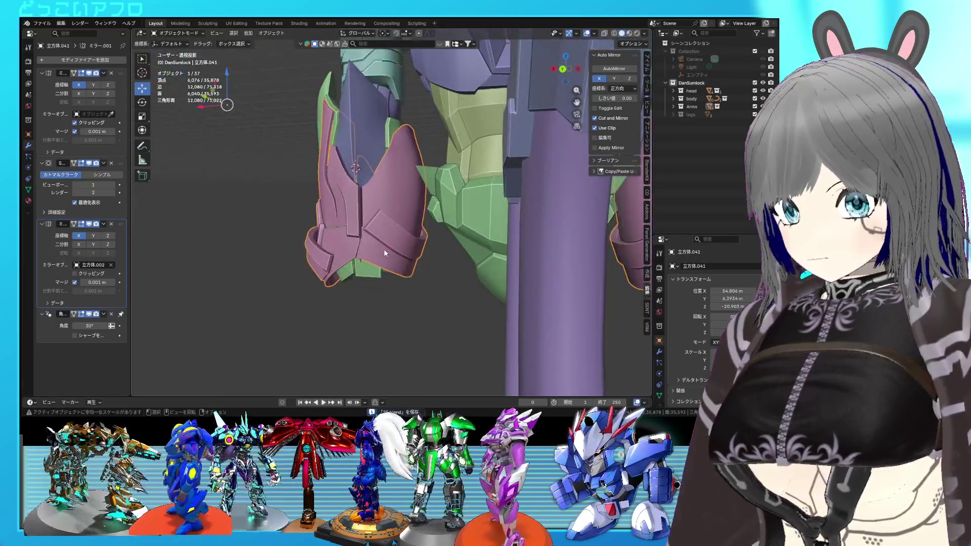
key("Tab")
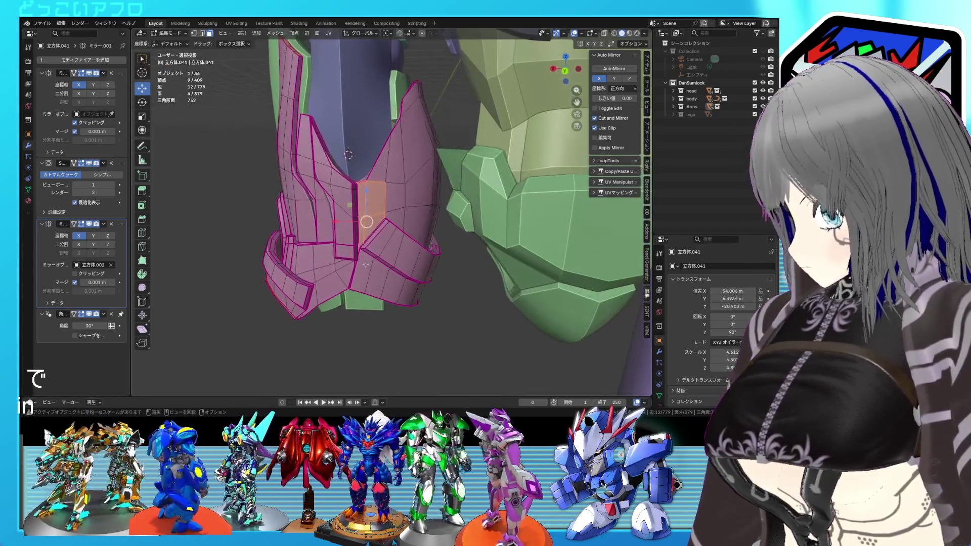
Step: Return to object mode and view the pink hip armor from below
key("Tab")
mouse_move(354, 261)
middle_mouse_down()
mouse_move(421, 281)
mouse_move(400, 293)
mouse_move(385, 274)
mouse_move(399, 264)
middle_mouse_up()
Step: Add a loop cut across the armor and mark its new centre edge sharp and creased
scroll(366, 267, "up", 3)
key("ctrl+s")
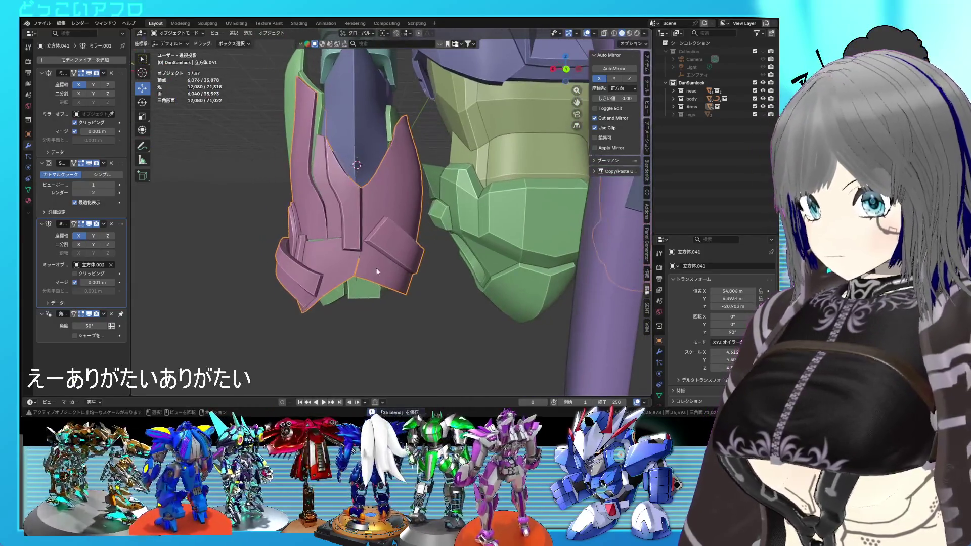
key("Tab")
scroll(354, 253, "up", 3)
key("ctrl+r")
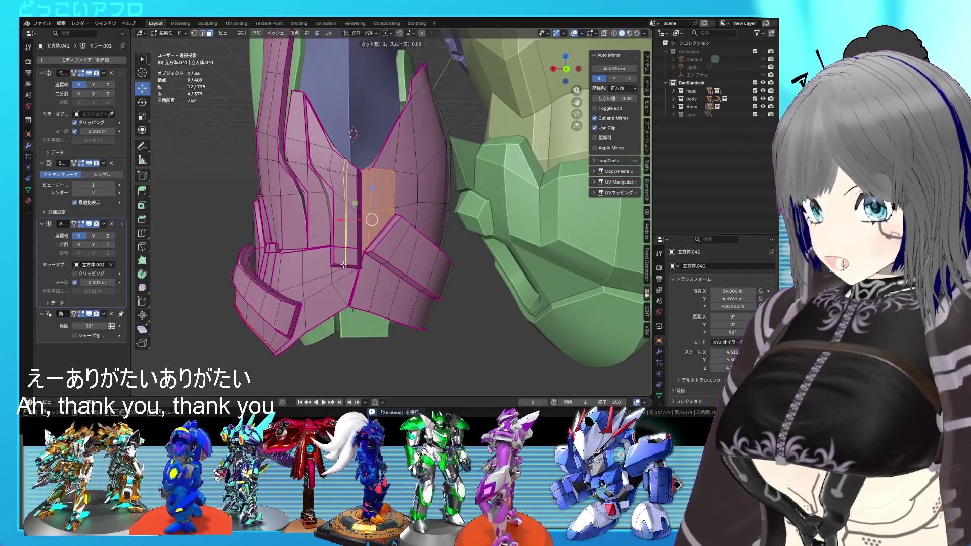
left_click(343, 265)
key("alt+a")
scroll(354, 248, "up", 4)
key("2")
left_click(336, 225)
key("ctrl+e")
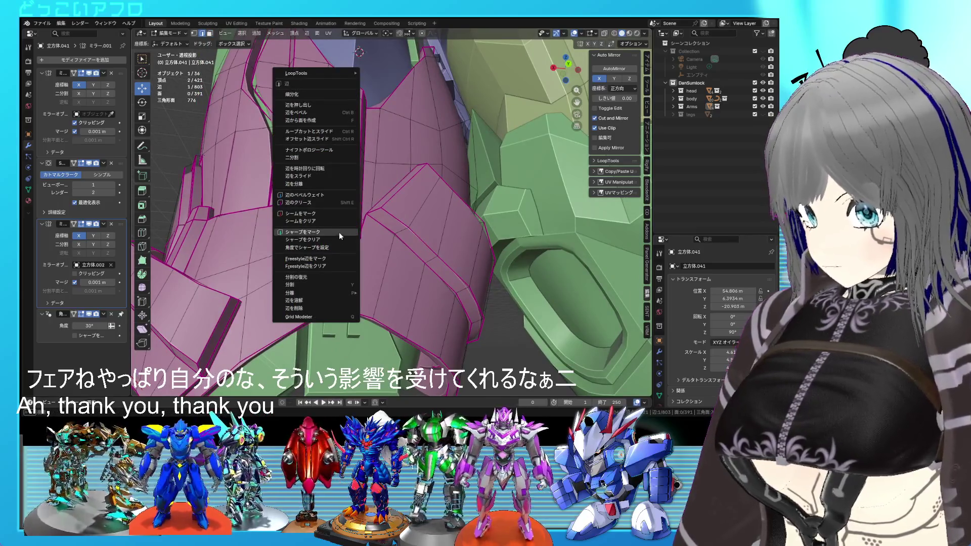
left_click(340, 234)
key("shift+e")
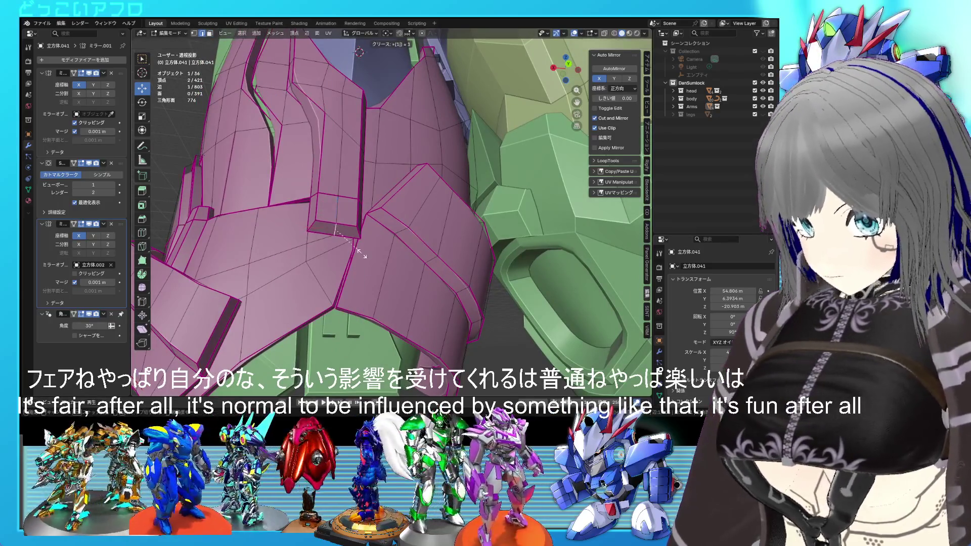
key("Return")
Step: Lower the armor's lower front face downward by about 0.946 m, then another 0.333 m
key("3")
left_click(338, 226)
middle_click_drag(338, 226, 342, 256)
left_click_drag(338, 257, 337, 282)
key("KP_5")
middle_click_drag(338, 282, 393, 281)
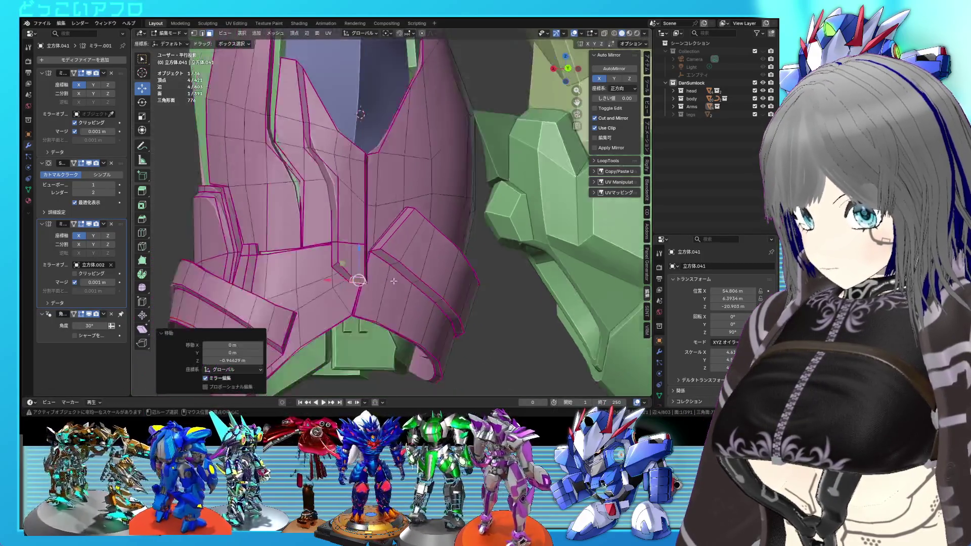
key("Tab")
key("ctrl+KP_1")
key("Tab")
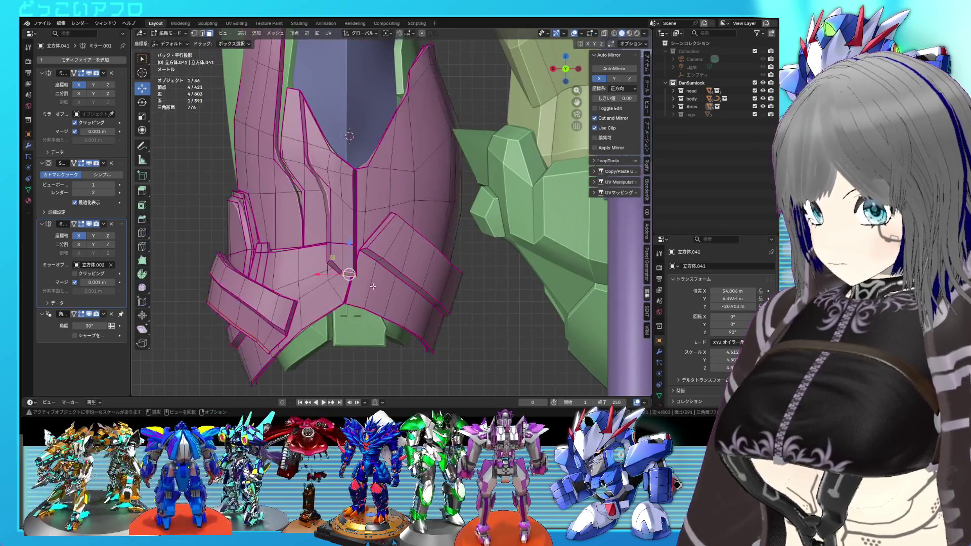
left_click_drag(344, 268, 344, 282)
scroll(361, 284, "up", 3)
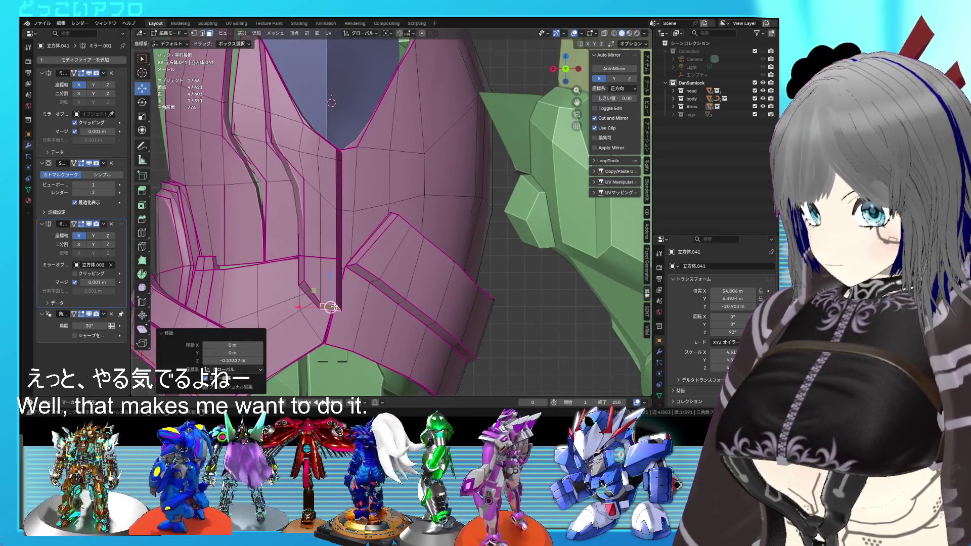
Step: Move the flap's bottom edge vertically along Z and save the file
left_click(329, 306)
key("g")
key("z")
left_click(329, 281)
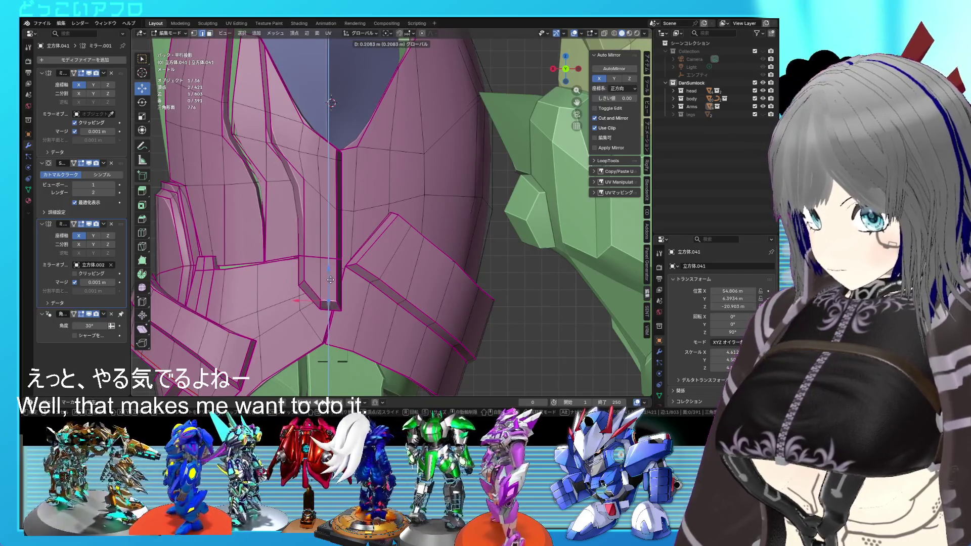
key("Tab")
scroll(336, 288, "down", 2)
key("ctrl+s")
Step: Check the armor edit, then view the whole robot and reselect the pink armor piece
mouse_move(347, 297)
middle_mouse_down()
mouse_move(385, 286)
mouse_move(533, 291)
mouse_move(410, 298)
middle_mouse_up()
key("Tab")
key("Tab")
scroll(535, 290, "down", 2)
scroll(411, 296, "up", 1)
key("Tab")
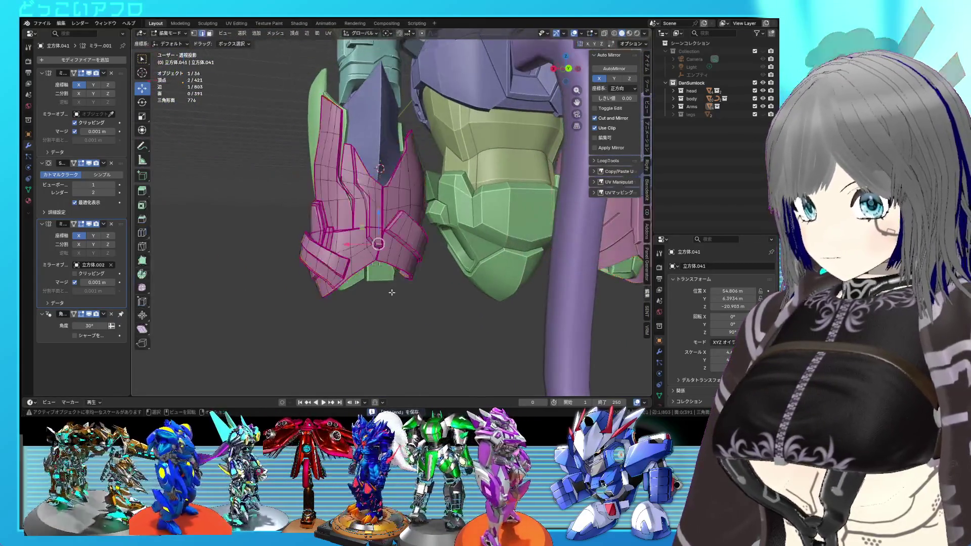
scroll(391, 293, "up", 3)
key("Tab")
key("Tab")
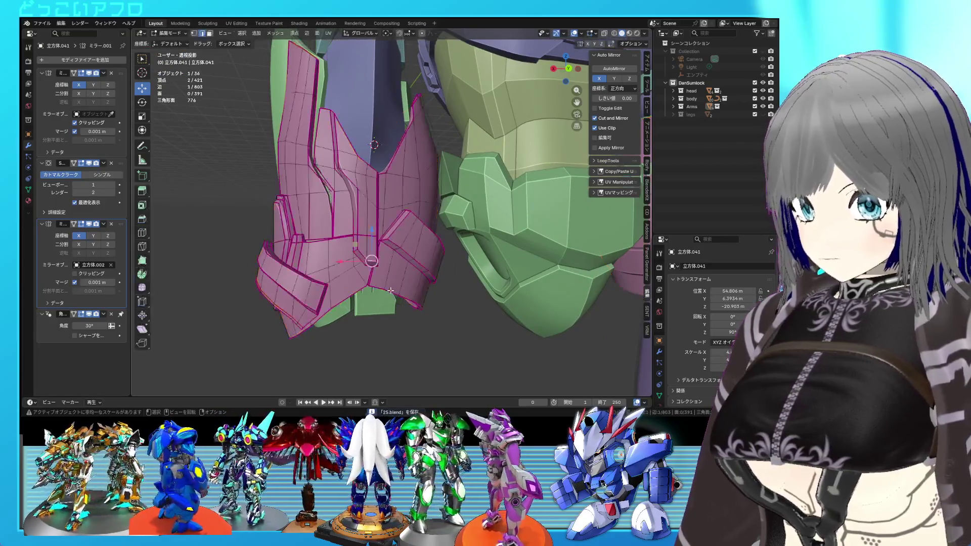
key("p")
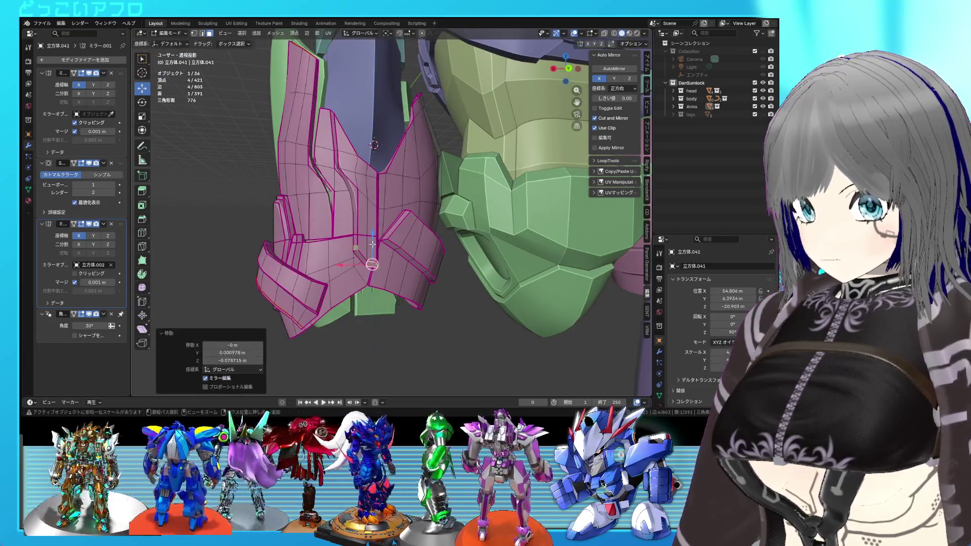
key("Tab")
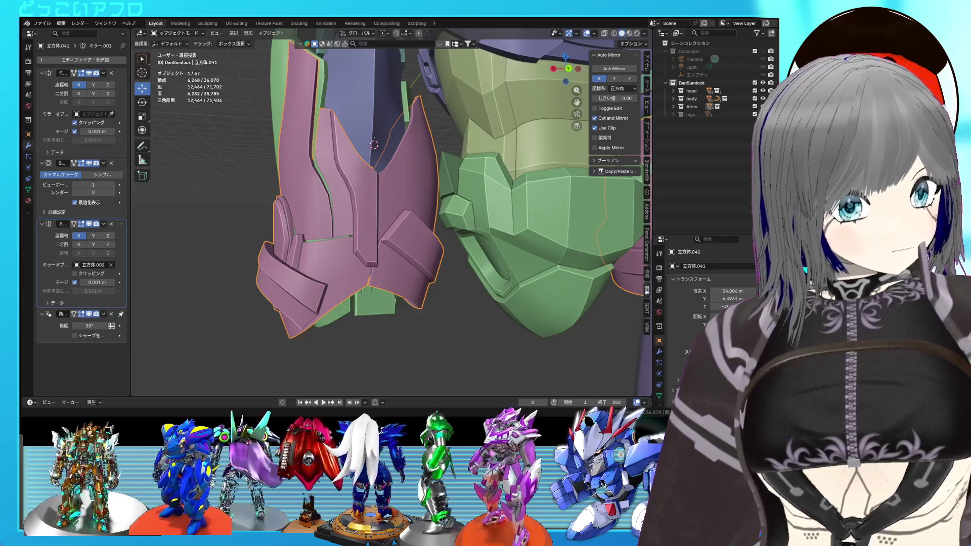
mouse_move(354, 227)
middle_mouse_down()
mouse_move(394, 288)
mouse_move(381, 273)
mouse_move(370, 178)
mouse_move(356, 226)
mouse_move(332, 224)
mouse_move(435, 258)
mouse_move(360, 250)
mouse_move(399, 247)
mouse_move(363, 244)
mouse_move(369, 214)
middle_mouse_up()
left_click(407, 302)
scroll(408, 302, "up", 5)
left_click(370, 215)
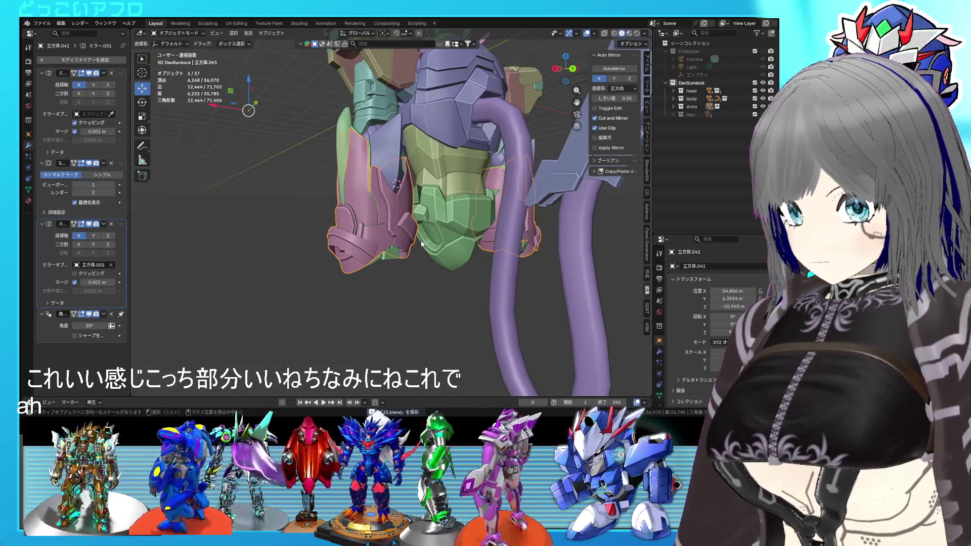
Step: In back view, move the lower flap piece out into its swung-open position and lower it vertically
key("ctrl+KP_1")
key("Tab")
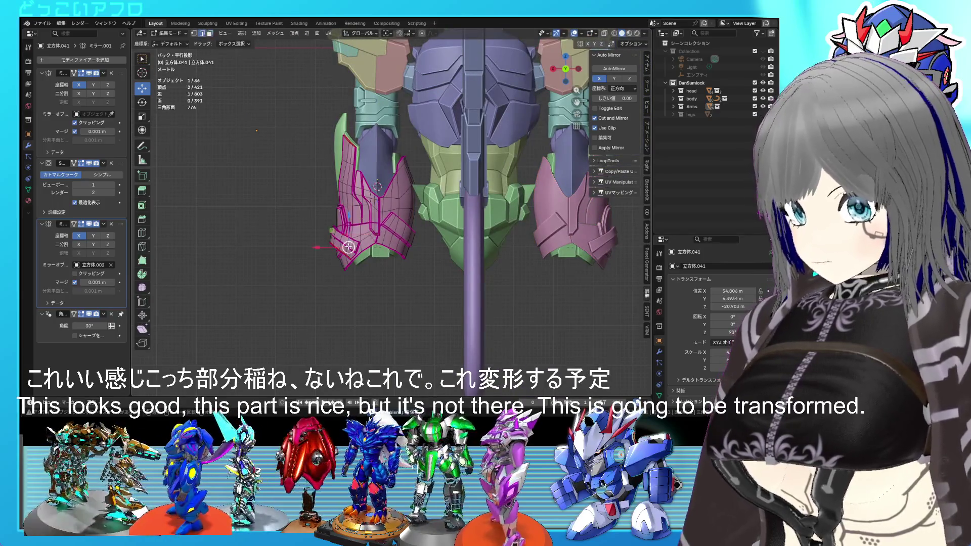
key("l")
key("g")
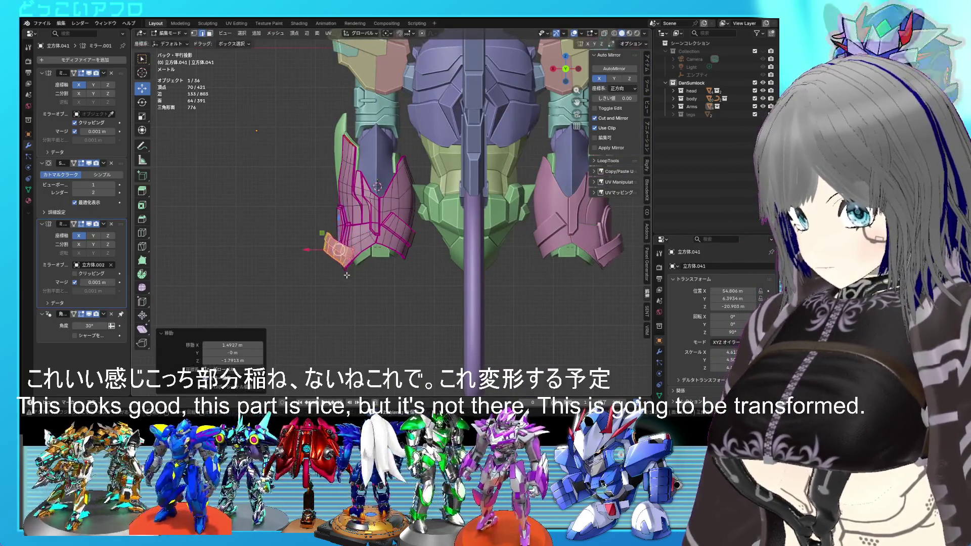
left_click(349, 283)
key("r")
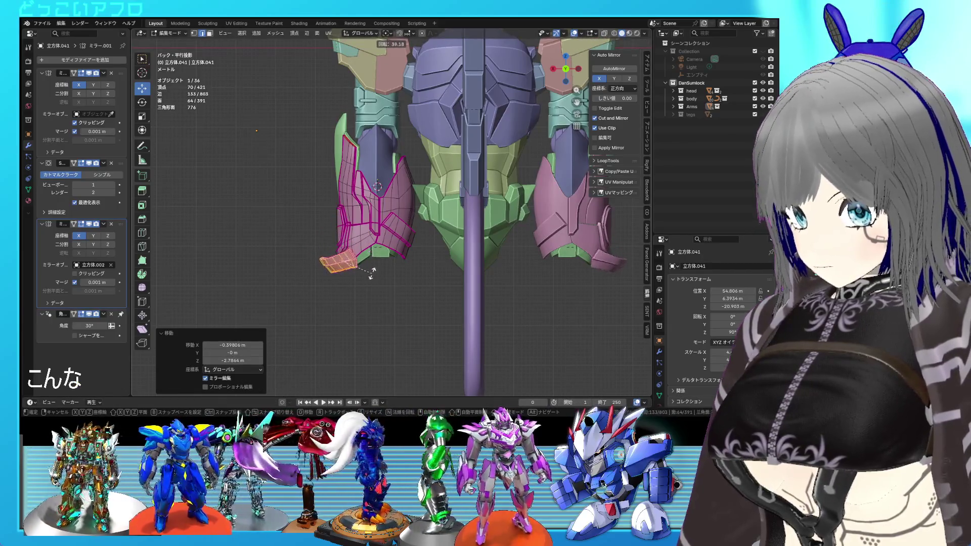
right_click(374, 262)
key("g")
left_click(372, 248)
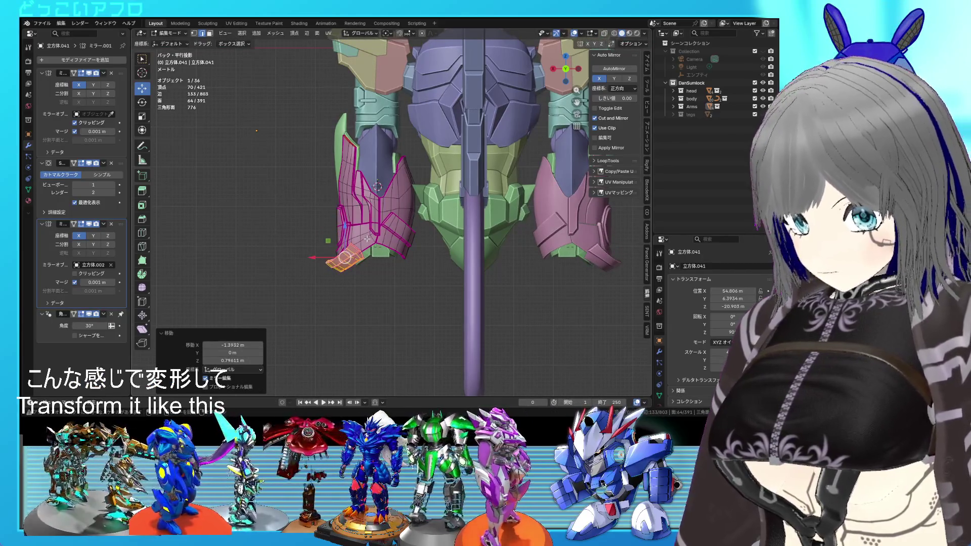
key("l")
key("g")
key("z")
left_click(357, 235)
Step: Select the next flap's connected faces, tilt them slightly and raise them along Z
mouse_move(356, 235)
middle_mouse_down()
mouse_move(443, 244)
mouse_move(384, 207)
middle_mouse_up()
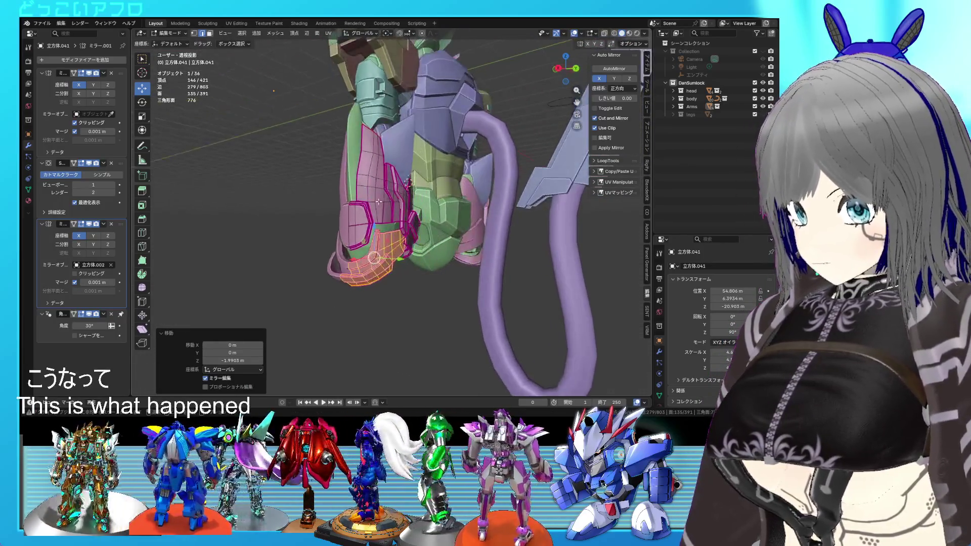
left_click(379, 202)
key("l")
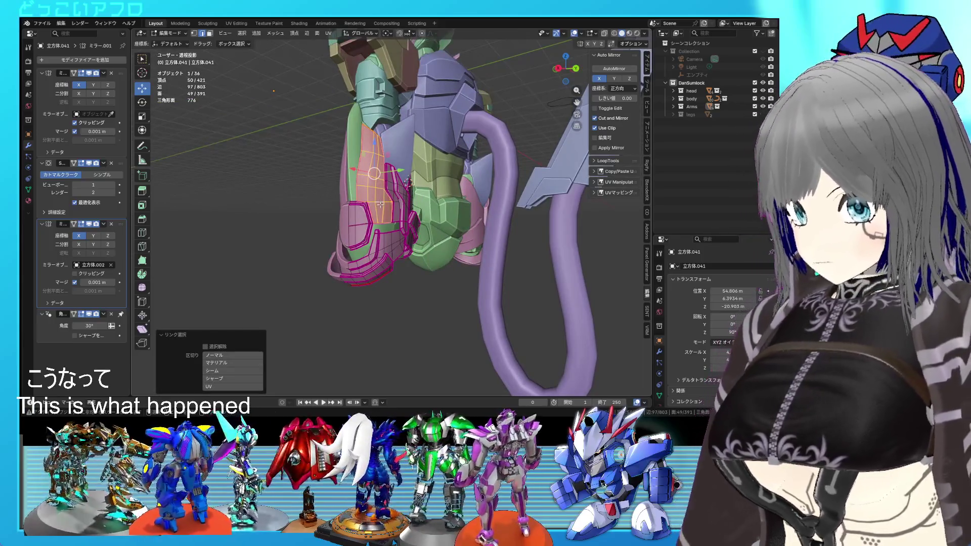
key("r")
key("r")
left_click(377, 184)
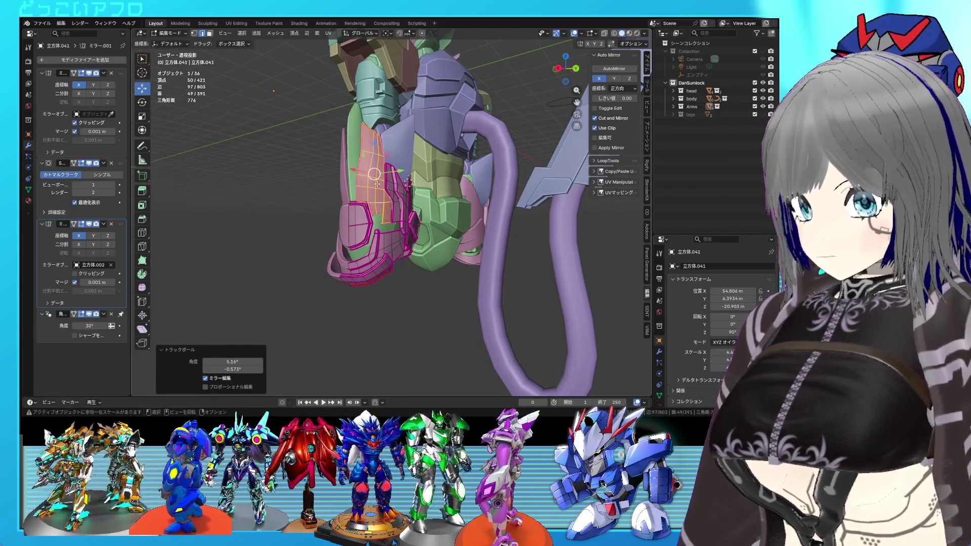
key("g")
key("z")
left_click(364, 166)
key("KP_5")
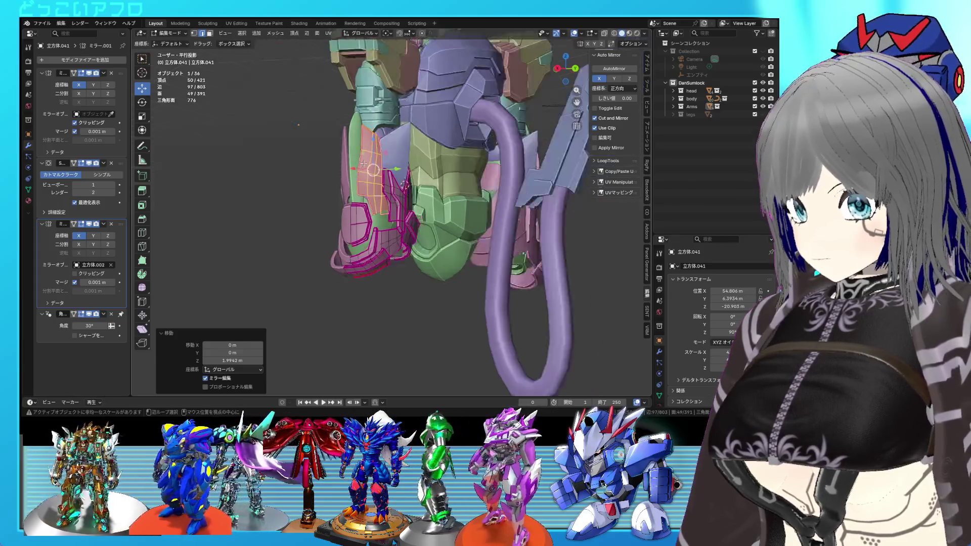
key("KP_1")
key("g")
left_click(354, 172)
Step: Select another flap piece and move it outward and vertically in the right-side view
mouse_move(354, 172)
middle_mouse_down()
mouse_move(457, 205)
mouse_move(400, 203)
middle_mouse_up()
left_click(399, 203)
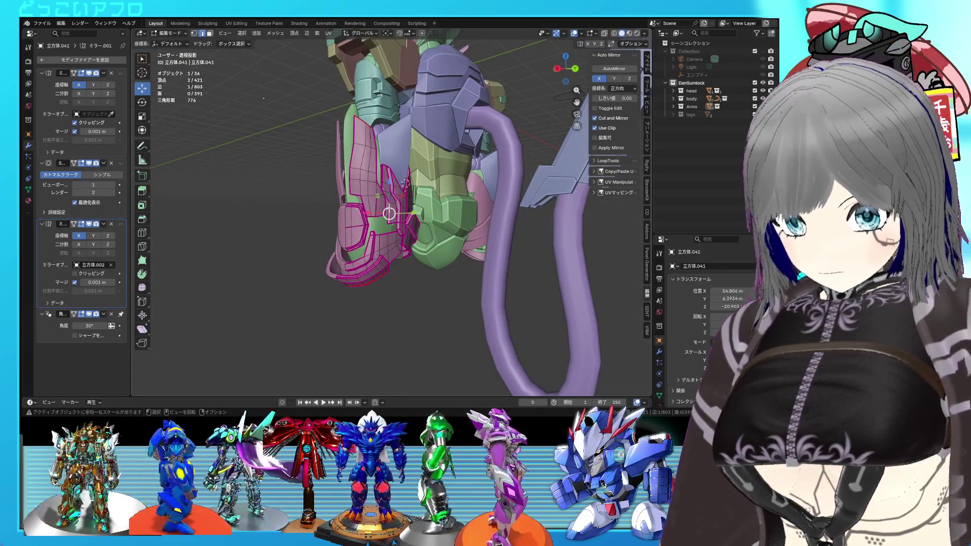
key("l")
key("KP_3")
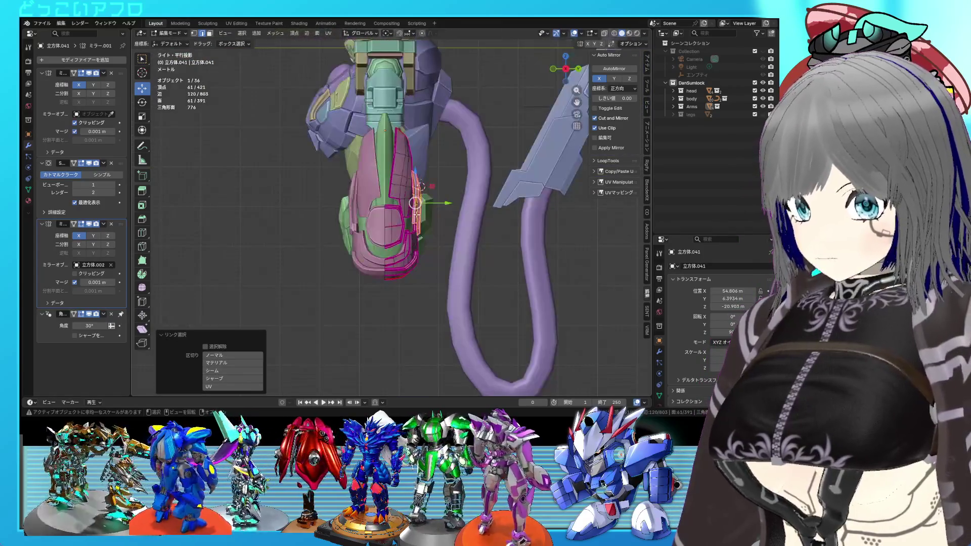
key("g")
left_click(419, 208)
key("g")
key("z")
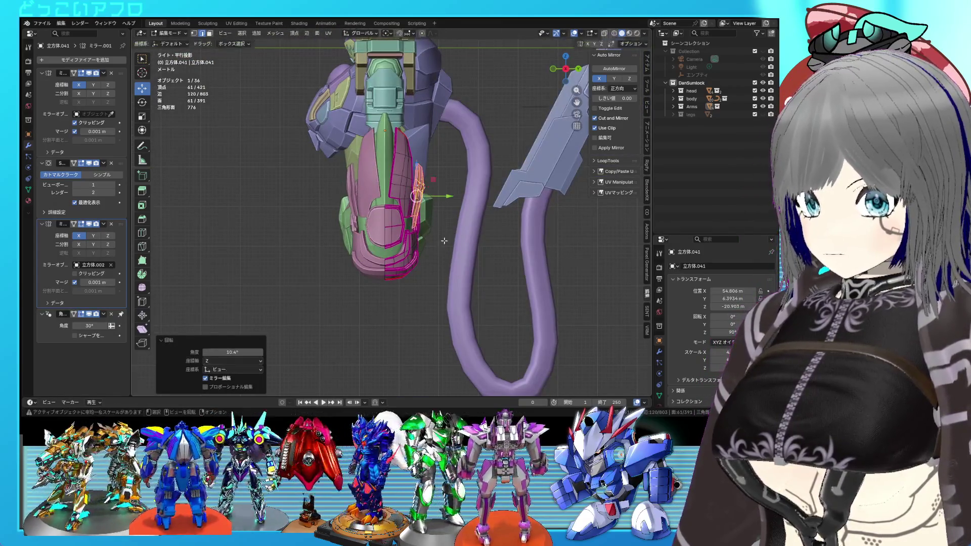
left_click(443, 234)
Step: Shift that flap further into position from the back and bottom orthographic views
key("ctrl+KP_1")
key("g")
left_click(407, 261)
key("ctrl+KP_7")
key("g")
left_click(410, 236)
middle_click_drag(410, 235, 432, 286)
key("ctrl+KP_1")
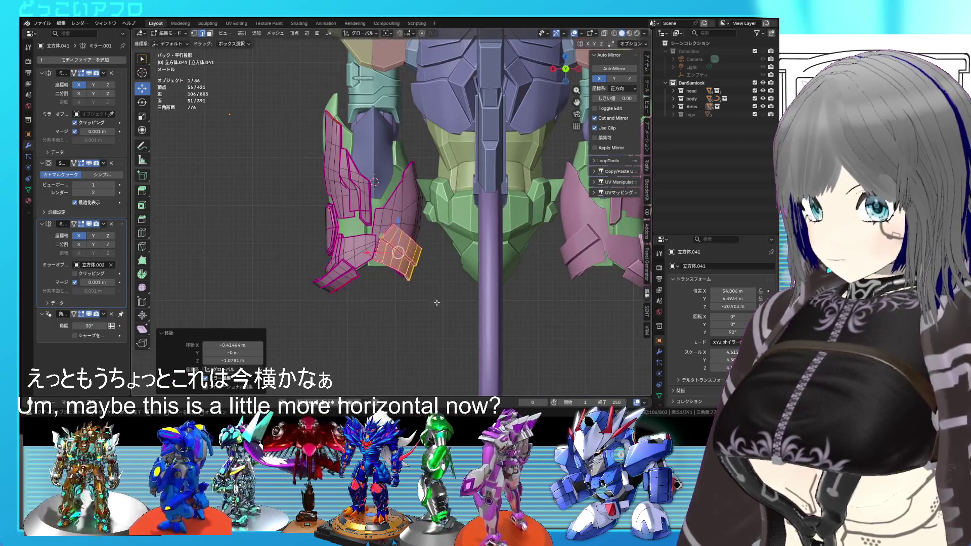
Step: Leave Edit Mode and orbit and zoom in on the mech's leg armor
key("Tab")
mouse_move(425, 325)
middle_mouse_down()
mouse_move(439, 300)
mouse_move(512, 318)
mouse_move(386, 273)
middle_mouse_up()
scroll(475, 310, "up", 6)
middle_click_drag(363, 227, 431, 243)
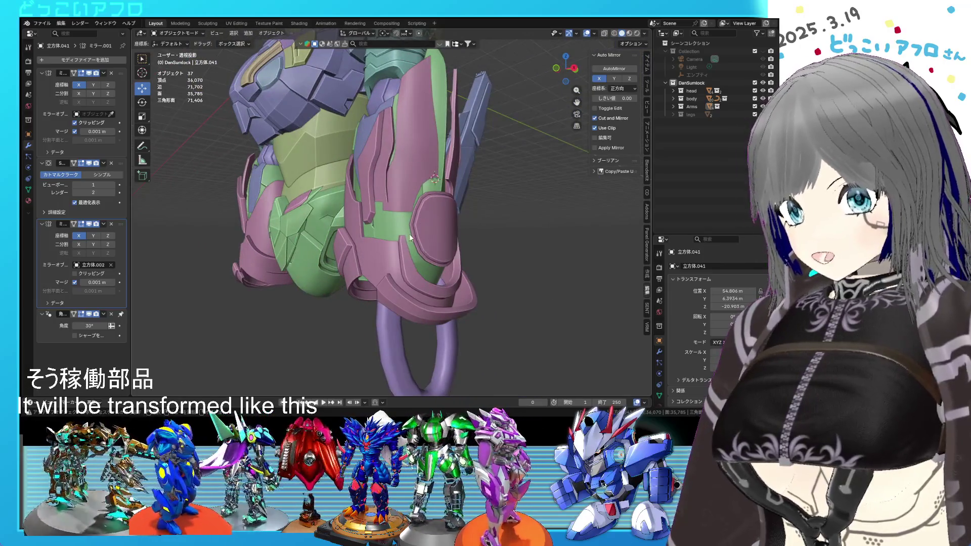
scroll(430, 236, "up", 3)
Step: Select the small flap on the pink armor in back view and shift it down and left
key("Tab")
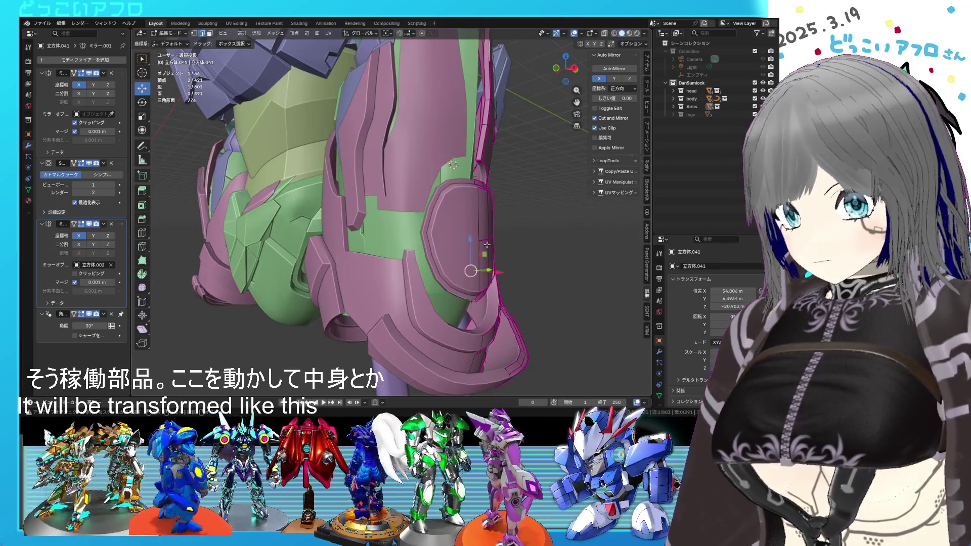
key("l")
key("ctrl+KP_1")
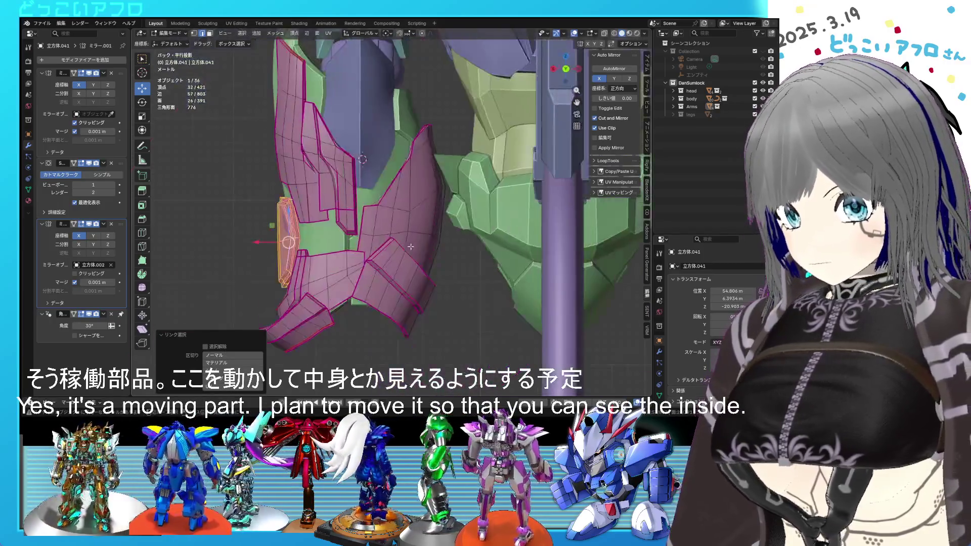
key("g")
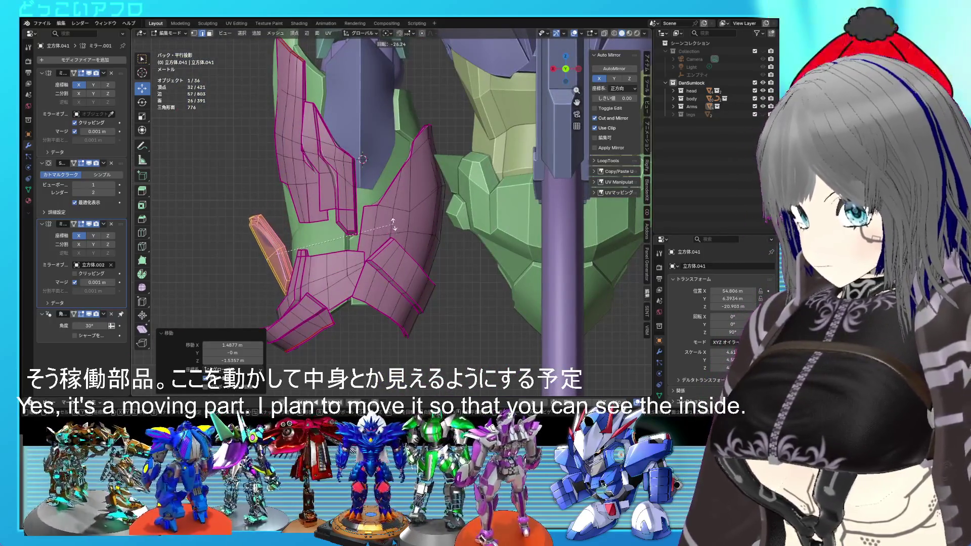
left_click(388, 232)
right_click(388, 232)
key("Escape")
key("g")
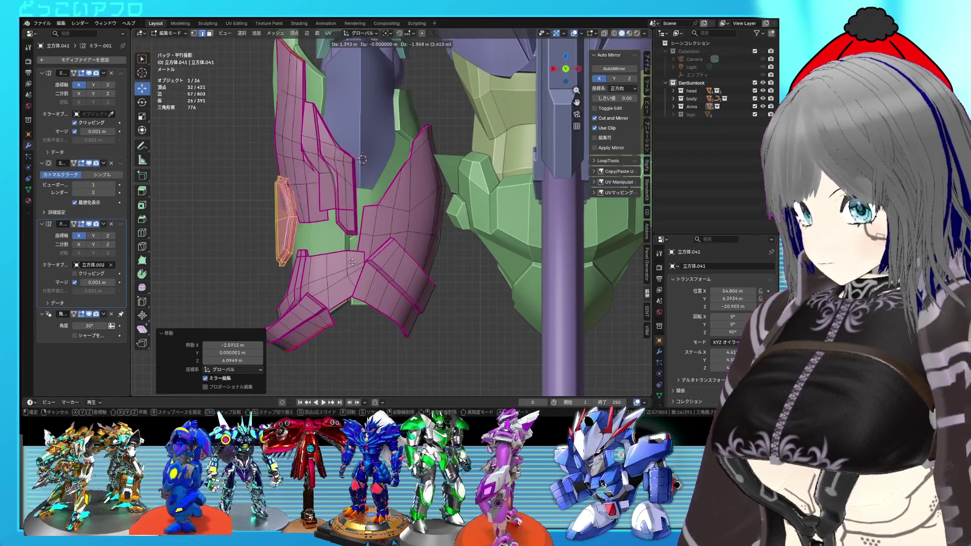
left_click(353, 303)
Step: Rotate the flap outward, then check it in perspective from Object Mode
key("r")
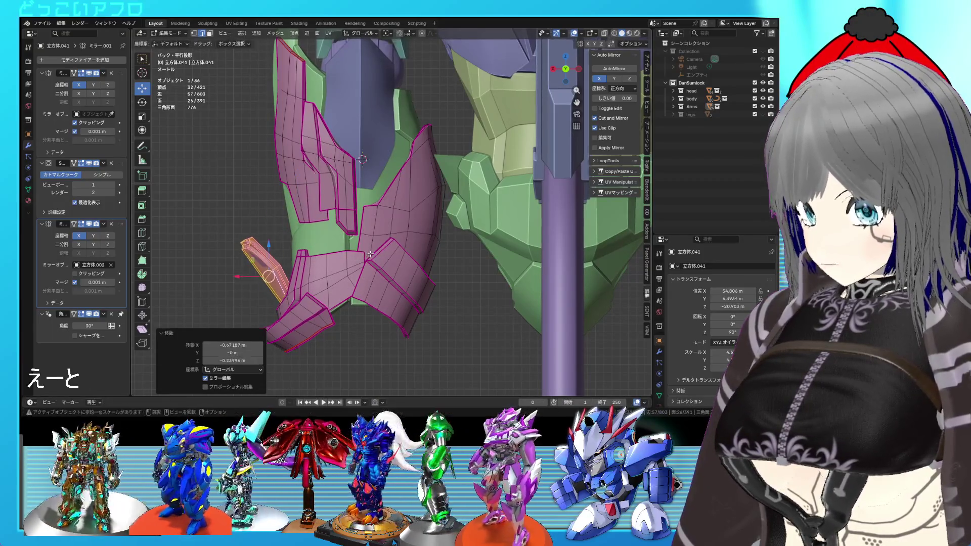
left_click(373, 267)
key("Tab")
mouse_move(374, 267)
middle_mouse_down()
mouse_move(508, 276)
mouse_move(541, 268)
mouse_move(457, 295)
mouse_move(398, 292)
mouse_move(422, 286)
mouse_move(401, 269)
middle_mouse_up()
key("Tab")
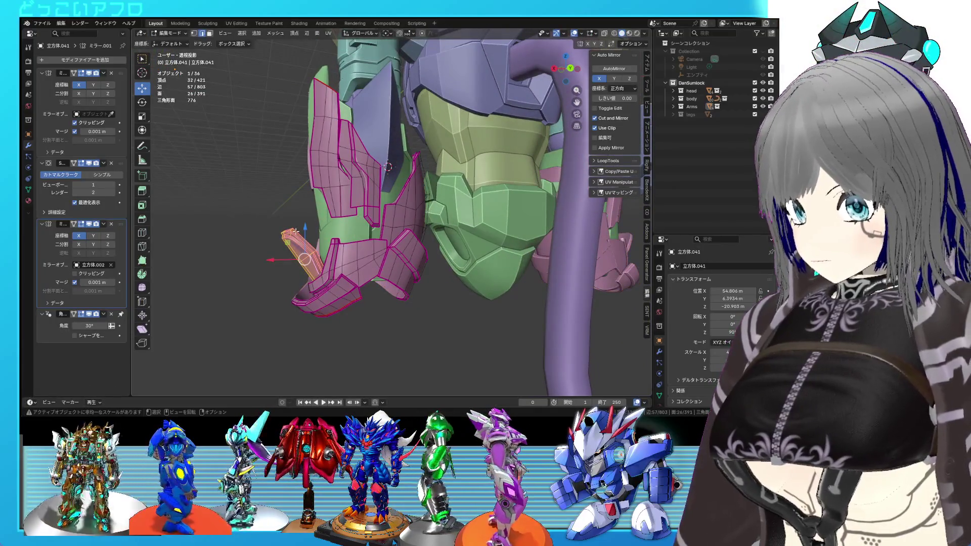
Step: Lower the swung-out flap slightly
left_click_drag(294, 243, 302, 264)
mouse_move(301, 264)
middle_mouse_down()
mouse_move(418, 277)
mouse_move(381, 298)
middle_mouse_up()
scroll(419, 283, "down", 5)
Step: In Object Mode, orbit around the mech to preview the hip flaps from several angles
key("Tab")
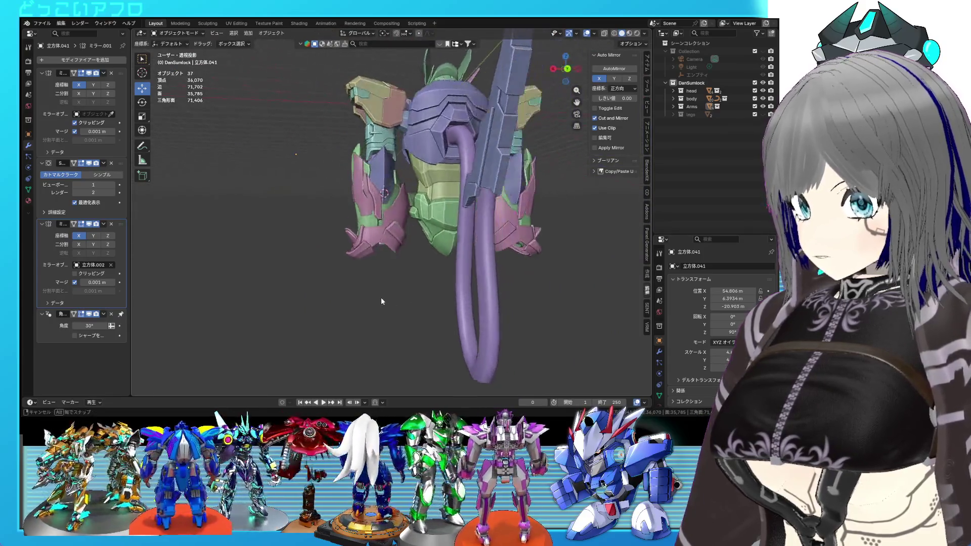
scroll(368, 236, "up", 4)
mouse_move(368, 236)
middle_mouse_down()
mouse_move(473, 251)
mouse_move(451, 241)
middle_mouse_up()
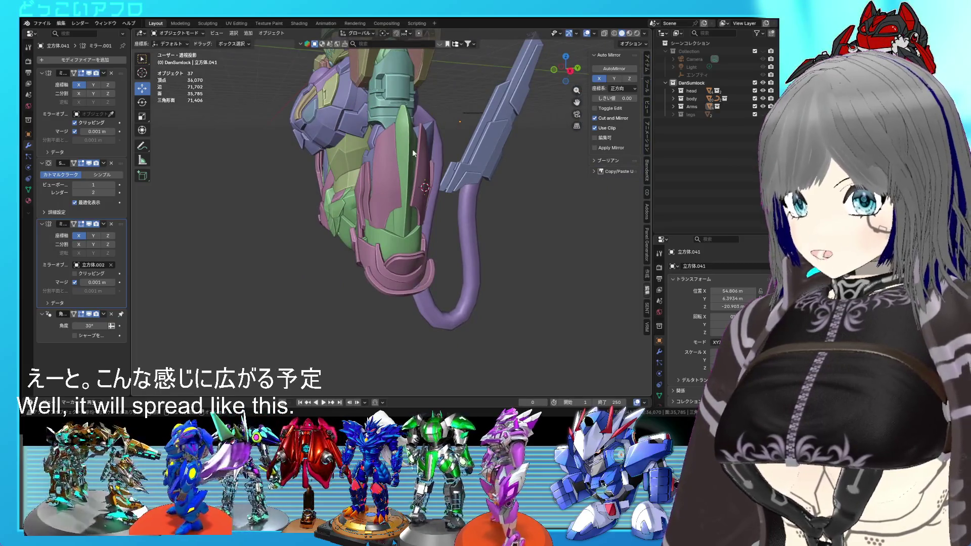
middle_click_drag(412, 153, 340, 159)
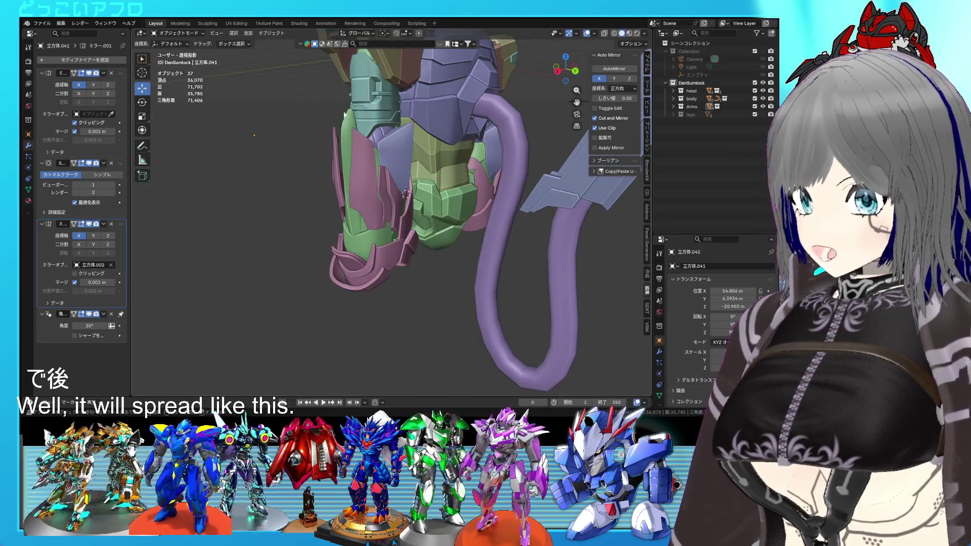
middle_click_drag(344, 114, 334, 100)
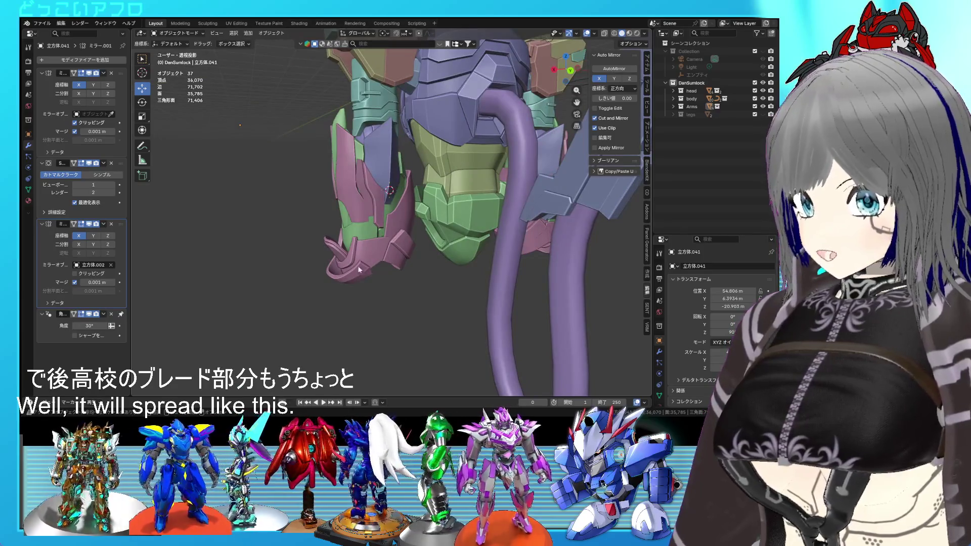
mouse_move(379, 133)
middle_mouse_down()
mouse_move(469, 213)
mouse_move(524, 208)
mouse_move(590, 226)
mouse_move(550, 244)
mouse_move(409, 222)
mouse_move(391, 234)
middle_mouse_up()
scroll(470, 214, "down", 3)
scroll(463, 225, "up", 2)
scroll(390, 228, "down", 1)
scroll(391, 234, "up", 3)
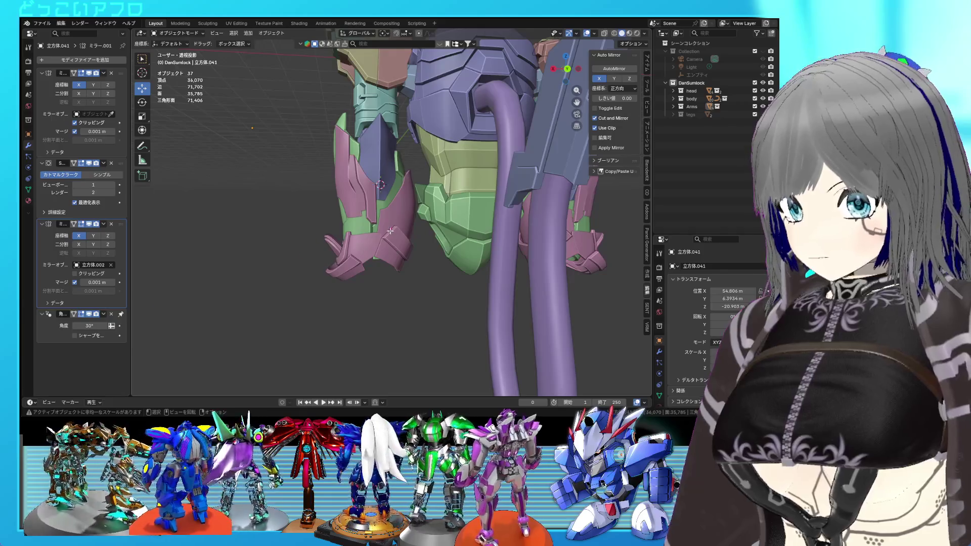
Step: Back in Edit Mode, select the bottom flap piece and view the armor from the back
key("Tab")
key("l")
key("ctrl+KP_1")
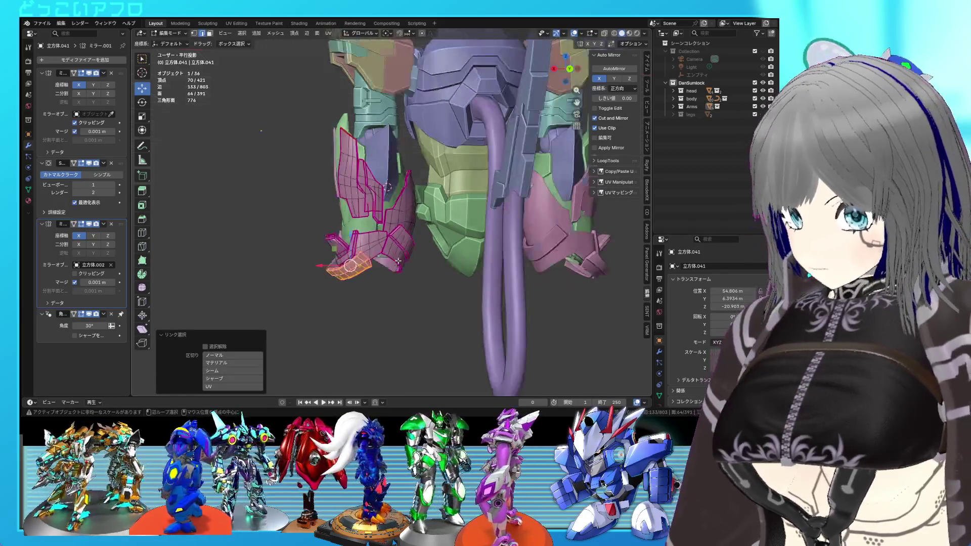
Step: Tilt the bottom flap by 26.7° and shift it to a new position
key("r")
left_click(383, 279)
key("g")
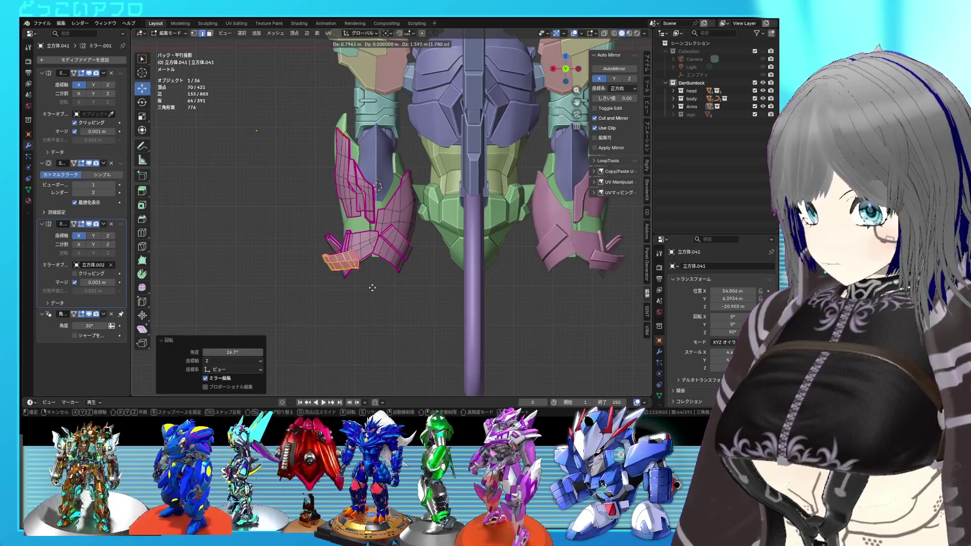
left_click(379, 286)
mouse_move(380, 286)
middle_mouse_down()
mouse_move(354, 253)
mouse_move(370, 231)
mouse_move(402, 299)
mouse_move(409, 278)
middle_mouse_up()
Step: Lower the flap with a move locked off the X axis and exit Edit Mode
key("g")
key("shift+x")
left_click(357, 233)
key("Tab")
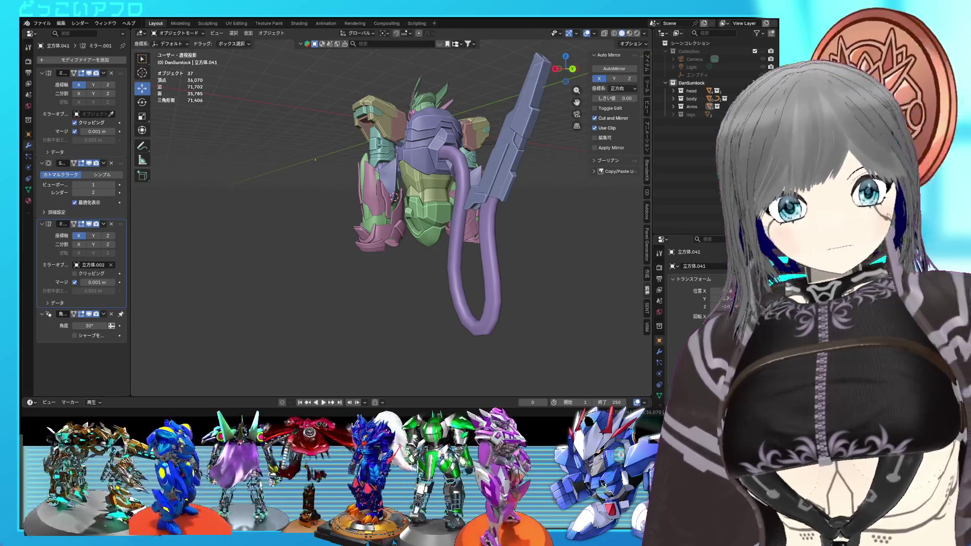
Step: Orbit and zoom around the mech to review the angled flap from side and back
mouse_move(399, 248)
middle_mouse_down()
mouse_move(438, 247)
mouse_move(334, 198)
mouse_move(352, 216)
middle_mouse_up()
scroll(431, 256, "up", 5)
scroll(333, 198, "down", 4)
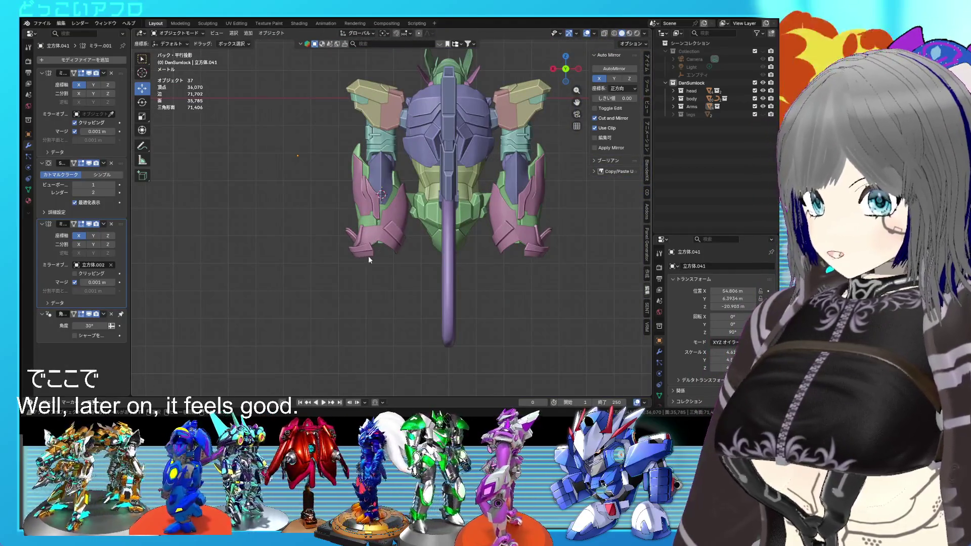
scroll(368, 256, "down", 3)
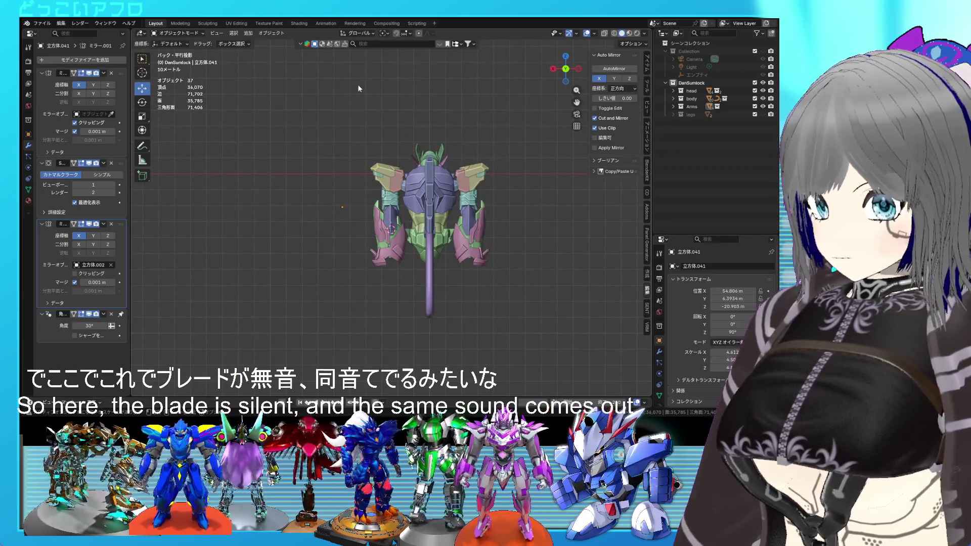
mouse_move(388, 260)
middle_mouse_down()
mouse_move(467, 259)
mouse_move(448, 280)
mouse_move(450, 245)
middle_mouse_up()
key("Tab")
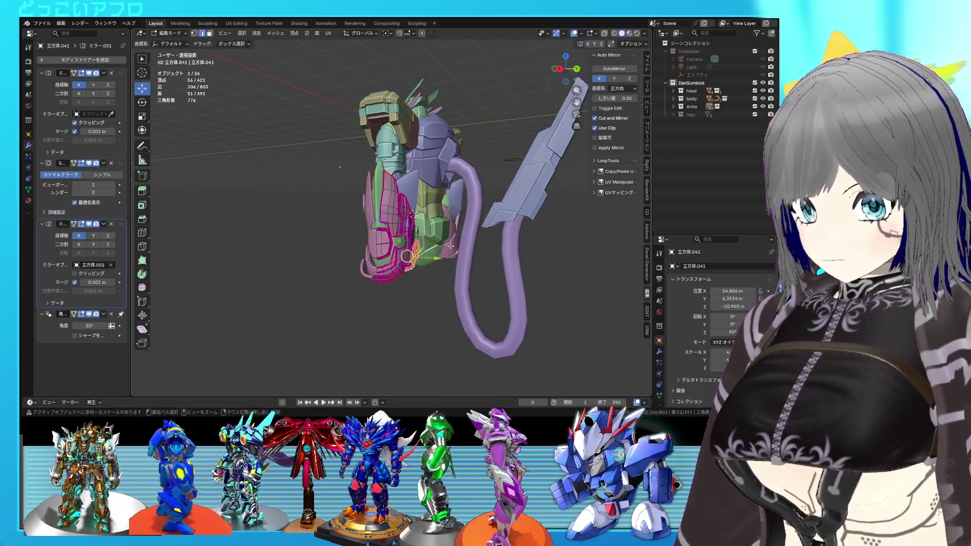
Step: Grow the selection across the flap to the lower armor region and shift it upward
key("ctrl+KP_Add")
key("ctrl+KP_Add")
key("ctrl+KP_Add")
key("ctrl+KP_Add")
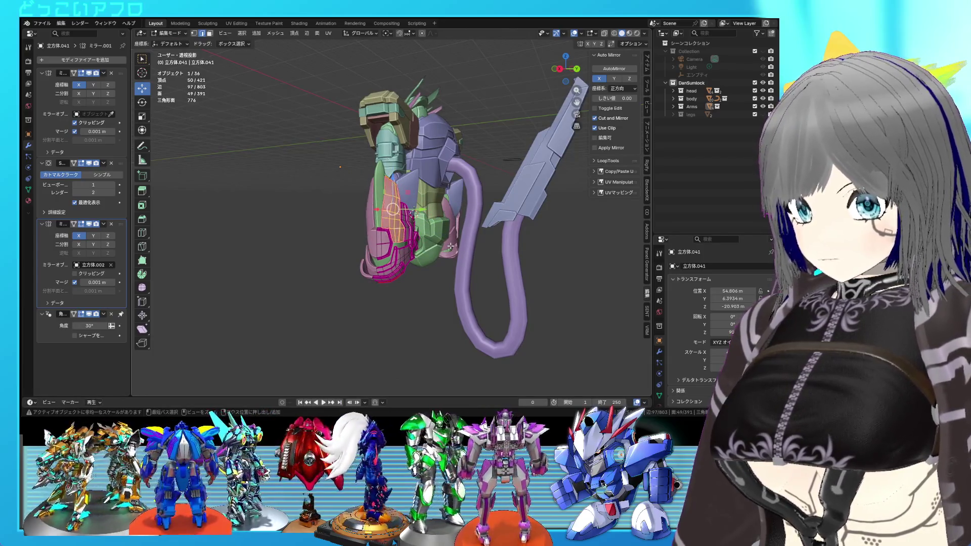
key("ctrl+KP_Add")
key("ctrl+KP_Add")
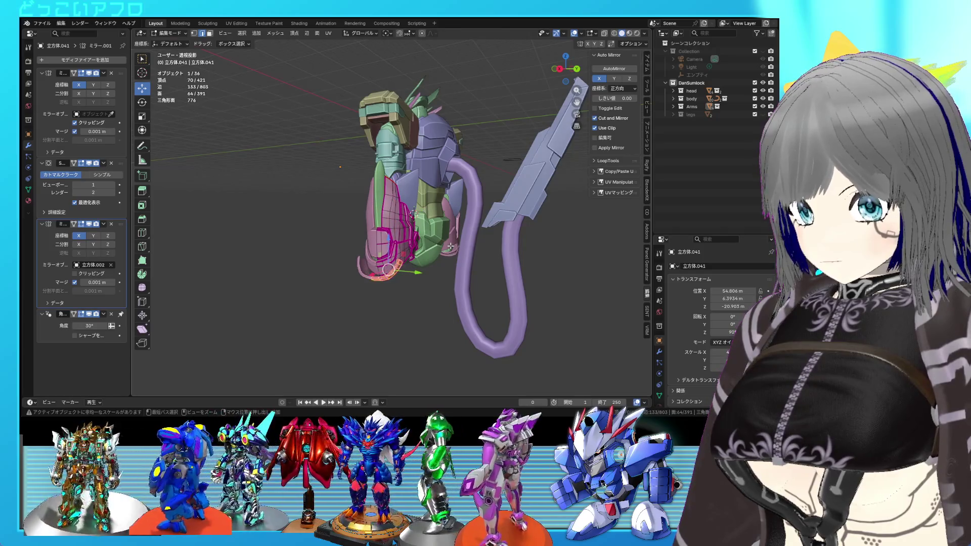
key("ctrl+z")
key("ctrl+z")
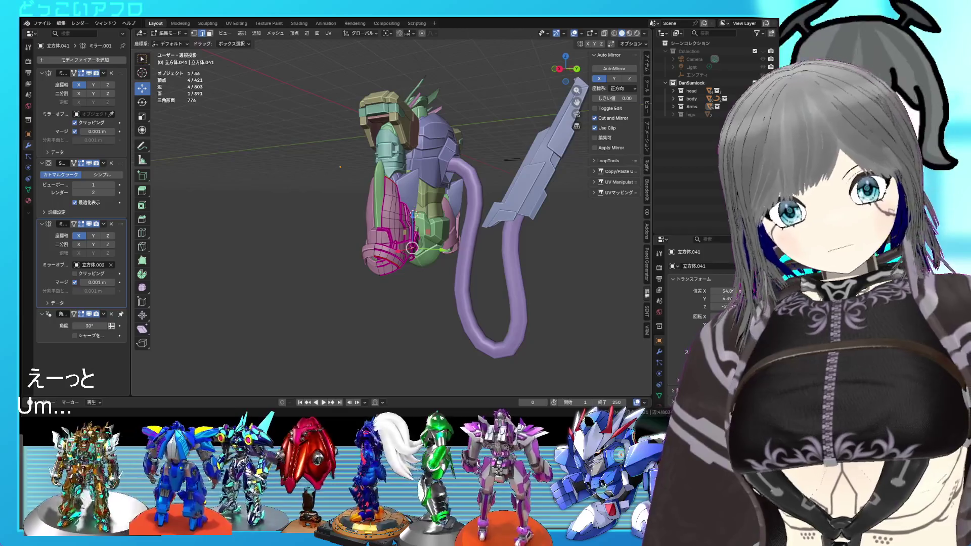
Step: Inspect the edited pink armor, then return to Object Mode to view the whole robot
scroll(412, 247, "up", 5)
mouse_move(374, 191)
middle_mouse_down()
mouse_move(384, 176)
mouse_move(379, 199)
mouse_move(376, 177)
middle_mouse_up()
mouse_move(426, 209)
middle_mouse_down()
mouse_move(457, 236)
mouse_move(504, 231)
mouse_move(416, 253)
mouse_move(417, 267)
middle_mouse_up()
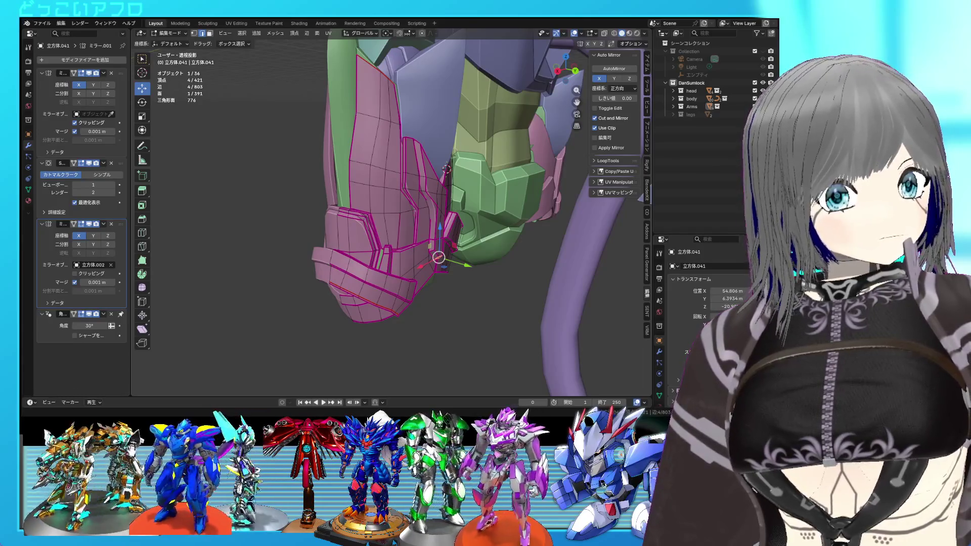
mouse_move(446, 169)
middle_mouse_down()
mouse_move(458, 203)
mouse_move(327, 265)
middle_mouse_up()
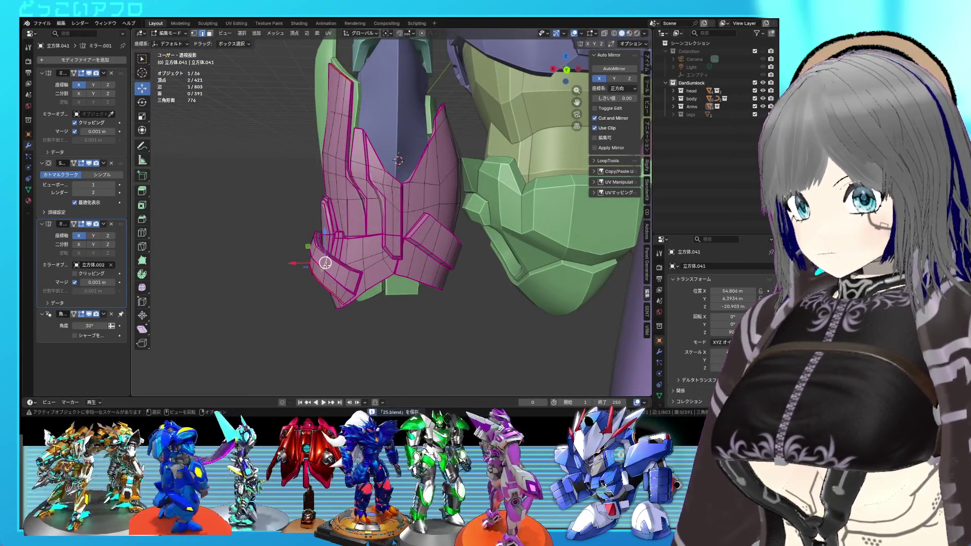
key("Tab")
mouse_move(433, 224)
middle_mouse_down()
mouse_move(466, 213)
mouse_move(411, 216)
mouse_move(408, 231)
middle_mouse_up()
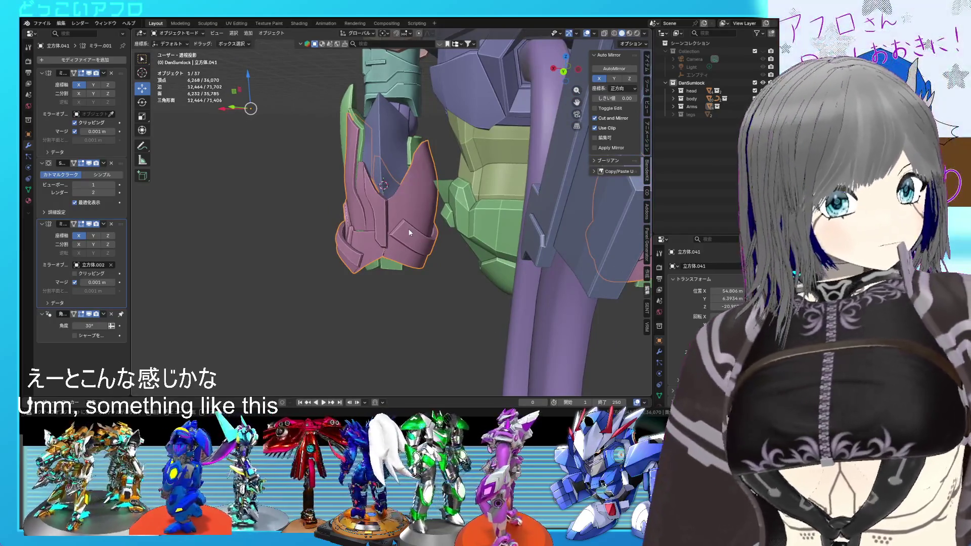
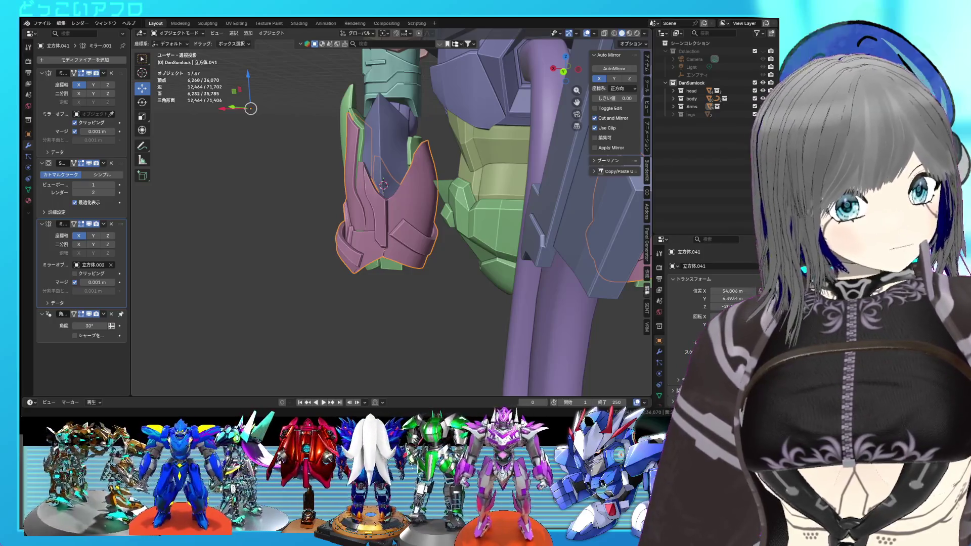
Step: Save the blend file and select the pink arm armor piece
mouse_move(470, 222)
middle_mouse_down()
mouse_move(557, 216)
mouse_move(483, 197)
mouse_move(463, 225)
mouse_move(350, 267)
mouse_move(479, 272)
mouse_move(447, 236)
mouse_move(448, 263)
mouse_move(363, 238)
mouse_move(357, 218)
mouse_move(392, 226)
middle_mouse_up()
scroll(463, 225, "down", 5)
scroll(479, 276, "up", 2)
key("ctrl+s")
scroll(388, 268, "up", 5)
scroll(401, 263, "up", 3)
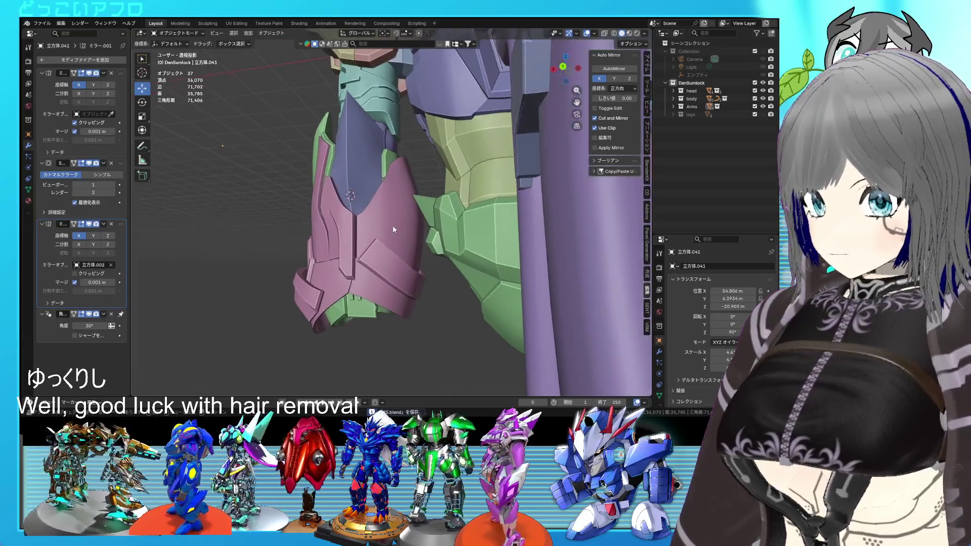
left_click(392, 226)
scroll(392, 230, "up", 2)
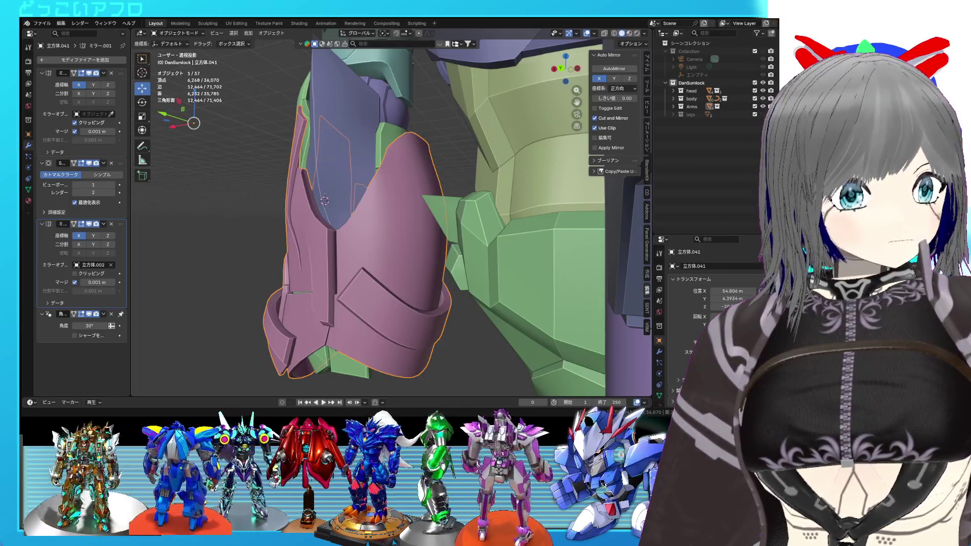
mouse_move(411, 223)
middle_mouse_down()
mouse_move(423, 267)
mouse_move(429, 181)
mouse_move(447, 216)
middle_mouse_up()
Step: In back view, lower the armor's selected base vertices -0.99981 m along Z
key("Tab")
key("shift+z")
key("shift+z")
key("Tab")
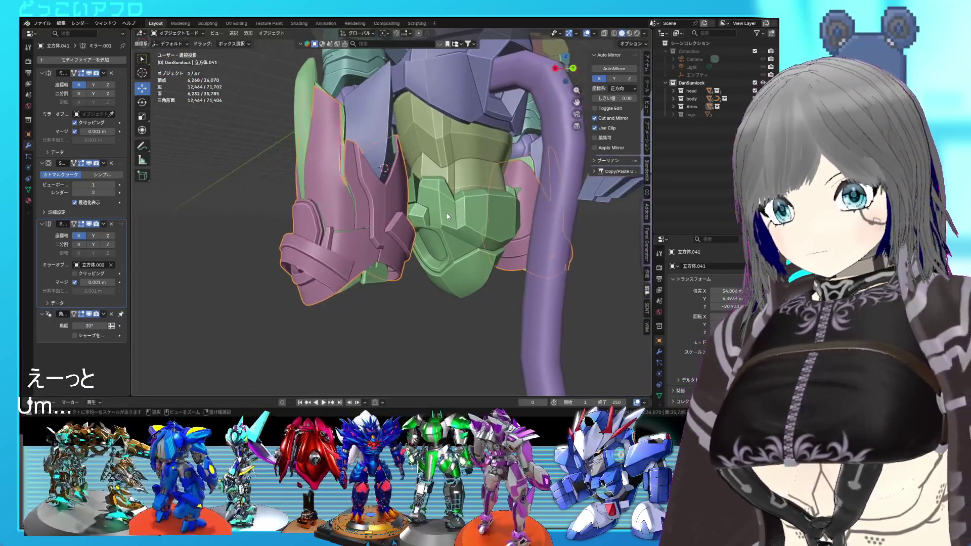
key("Tab")
scroll(384, 238, "up", 4)
key("ctrl+s")
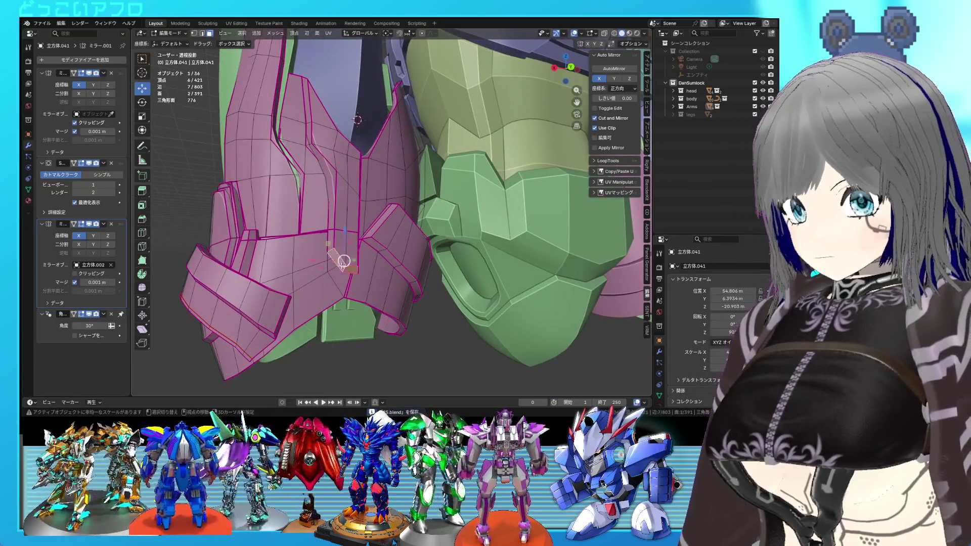
key("ctrl+KP_1")
key("g")
key("z")
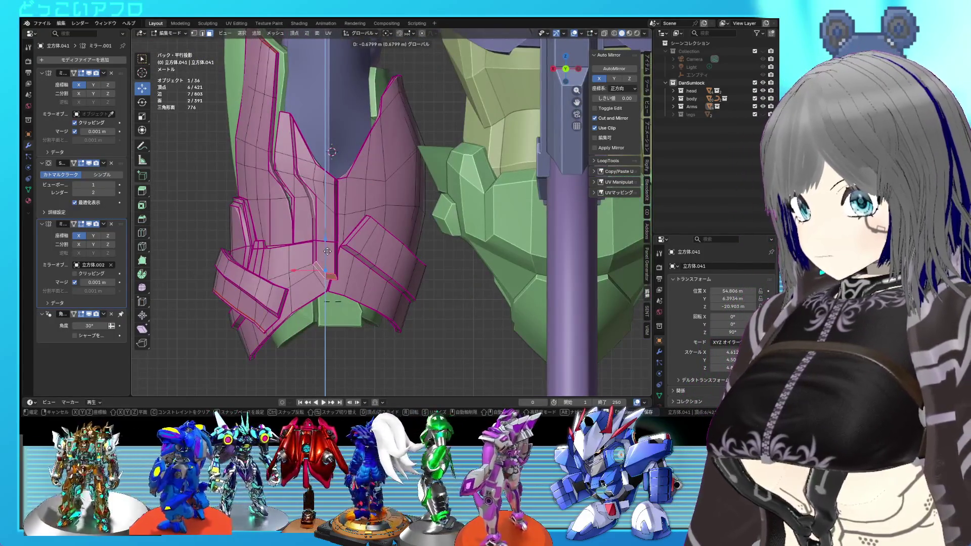
left_click(325, 273)
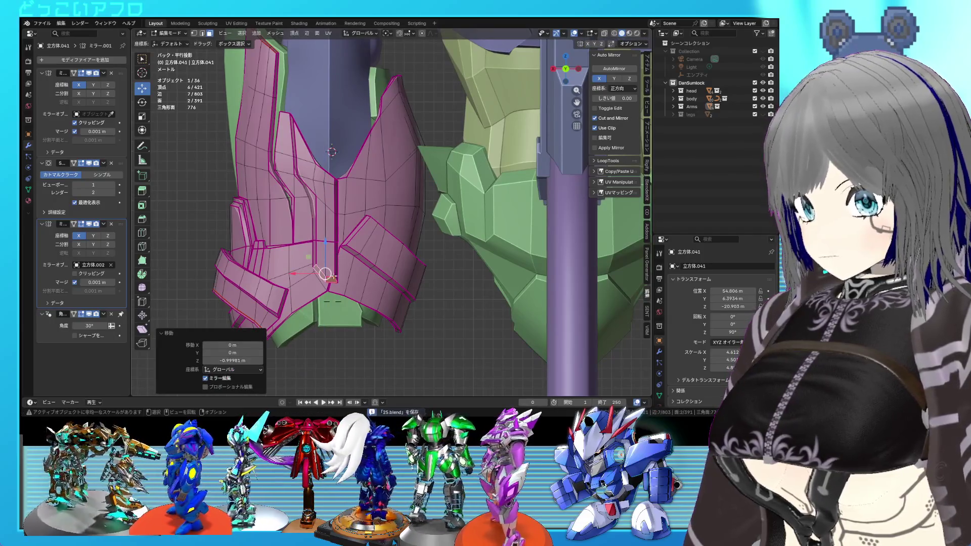
Step: Mark the selected armor edges as sharp
key("Tab")
middle_click_drag(334, 267, 419, 268)
key("Tab")
key("2")
right_click(380, 257)
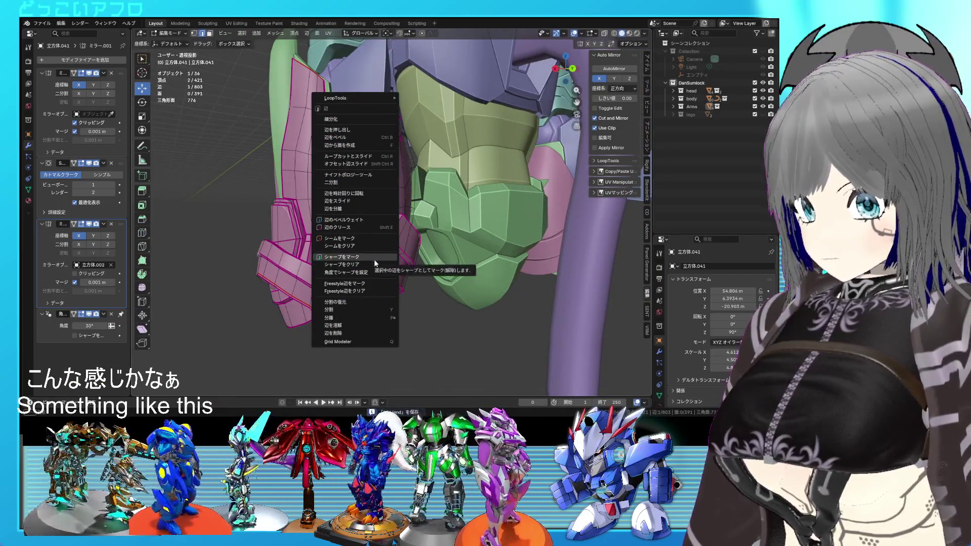
left_click(375, 260)
key("Tab")
Step: Inspect the pink armor in wireframe and select one of its vertical edge loops
mouse_move(405, 257)
middle_mouse_down()
mouse_move(386, 245)
mouse_move(413, 243)
mouse_move(415, 265)
mouse_move(378, 274)
mouse_move(395, 260)
mouse_move(372, 265)
mouse_move(378, 246)
middle_mouse_up()
key("Tab")
scroll(403, 243, "up", 5)
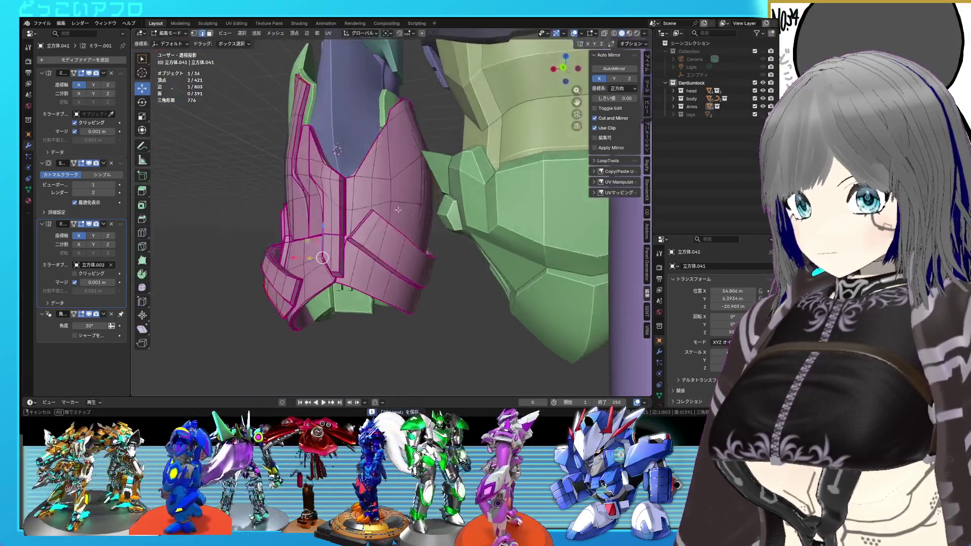
key("shift+z")
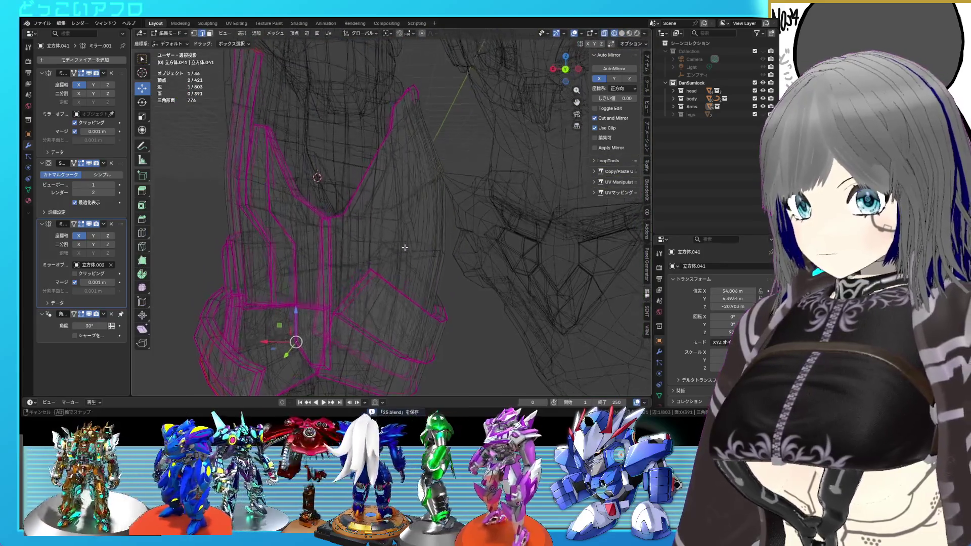
key("shift+z")
middle_click_drag(403, 243, 413, 245)
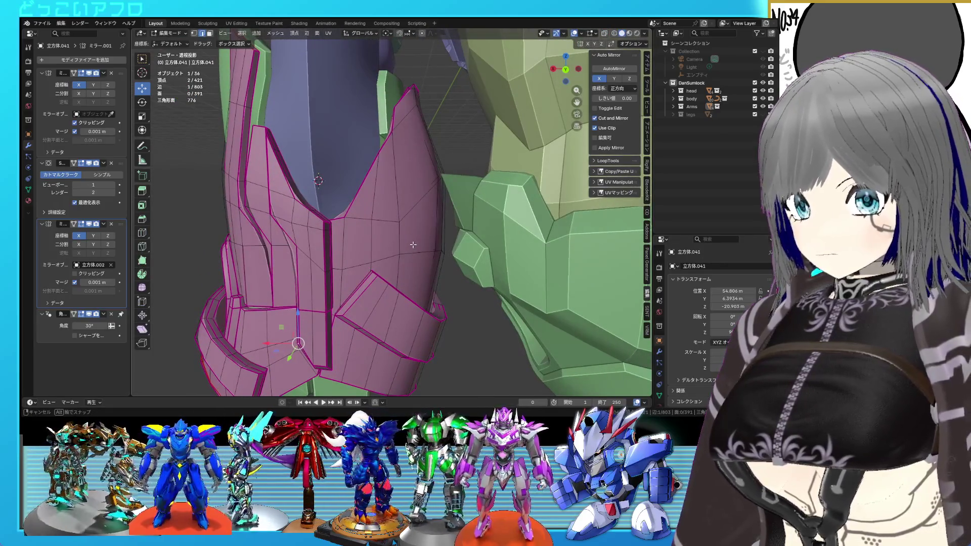
key("shift+z")
key("a")
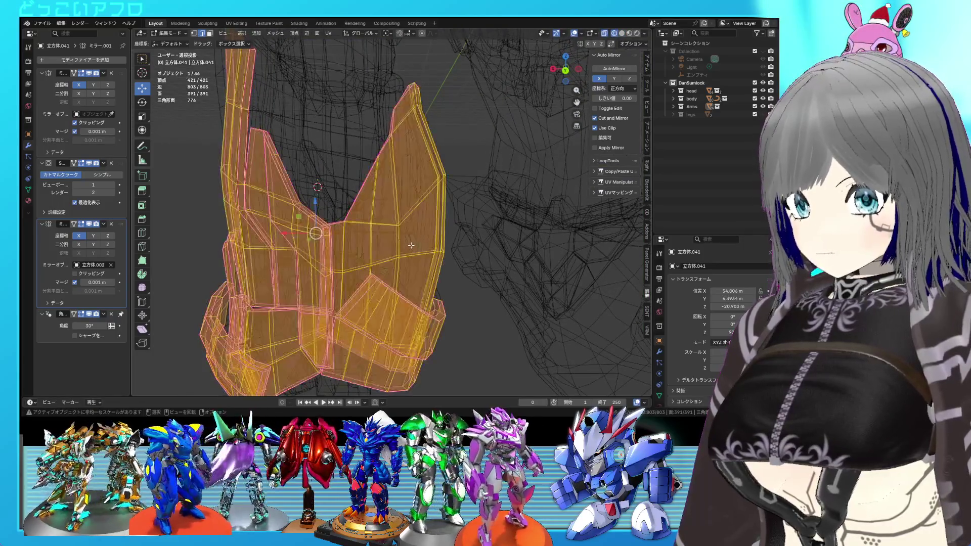
middle_click_drag(409, 235, 404, 238)
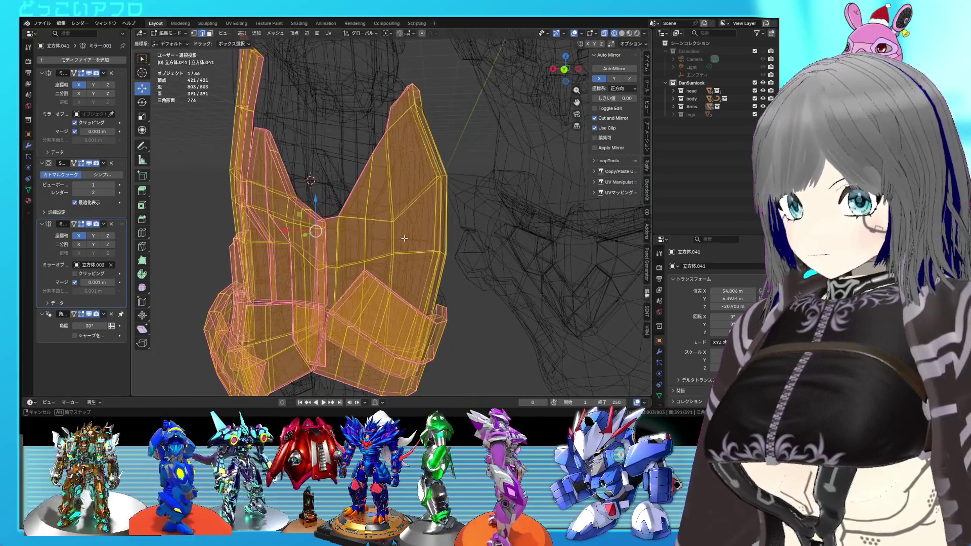
key("alt+a")
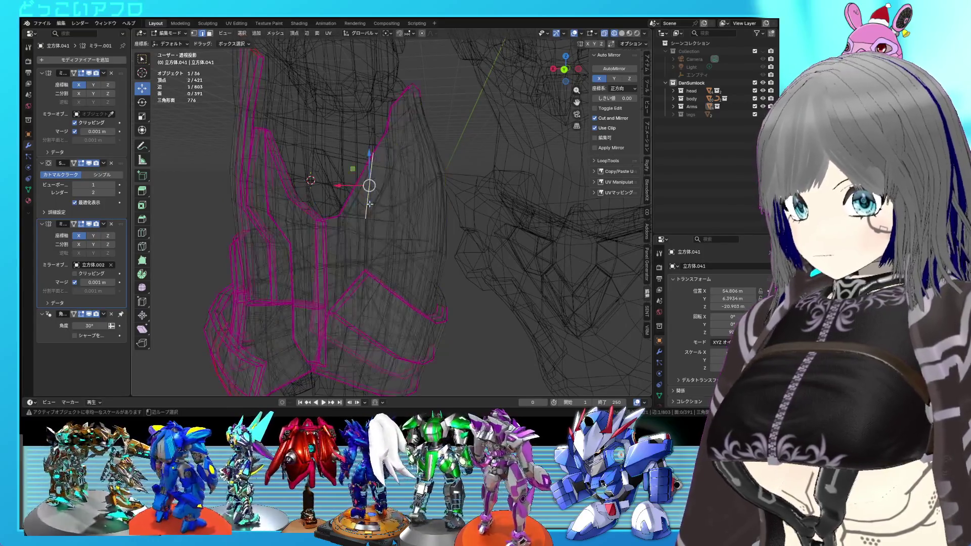
key("shift+z")
key("shift+z")
left_click(369, 203, "alt")
mouse_move(384, 215)
middle_mouse_down()
mouse_move(416, 237)
mouse_move(396, 228)
middle_mouse_up()
key("shift+z")
Step: Try dissolving the selected vertical edge loop, then undo it
scroll(375, 194, "up", 2)
key("x")
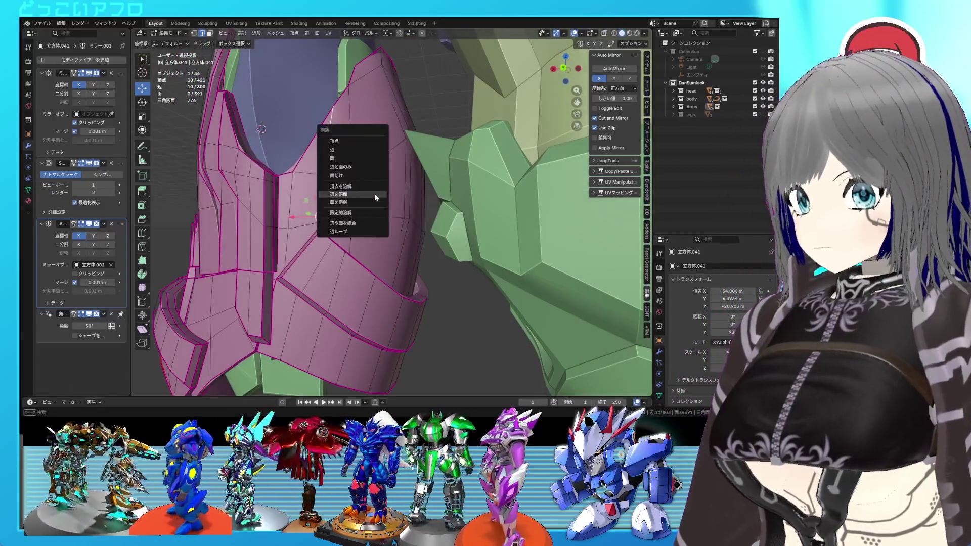
left_click(374, 193)
middle_click_drag(374, 193, 390, 233)
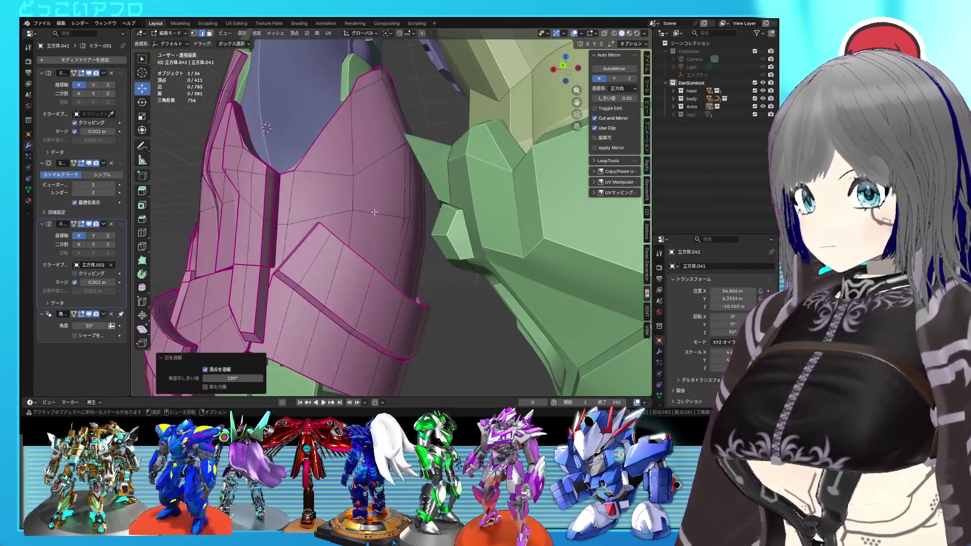
key("ctrl+z")
key("shift+z")
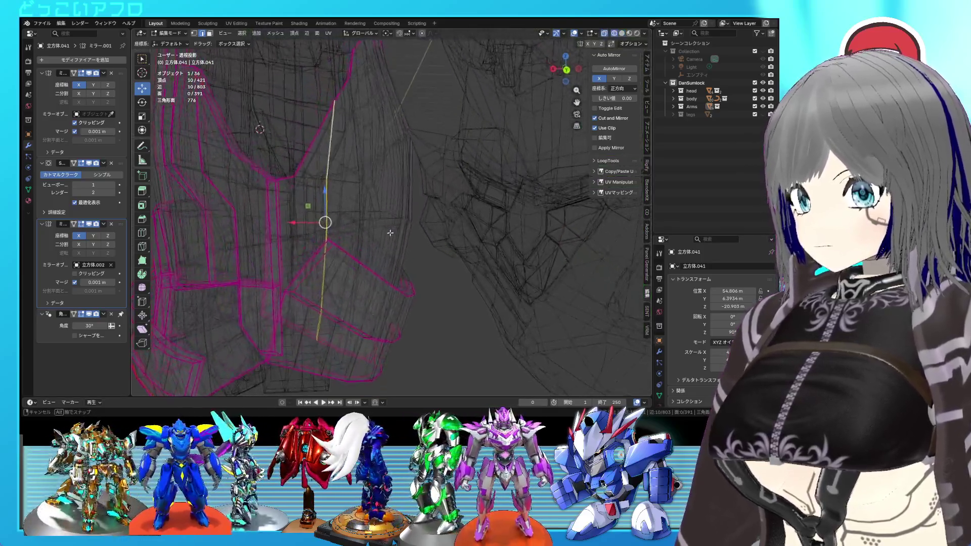
key("shift+z")
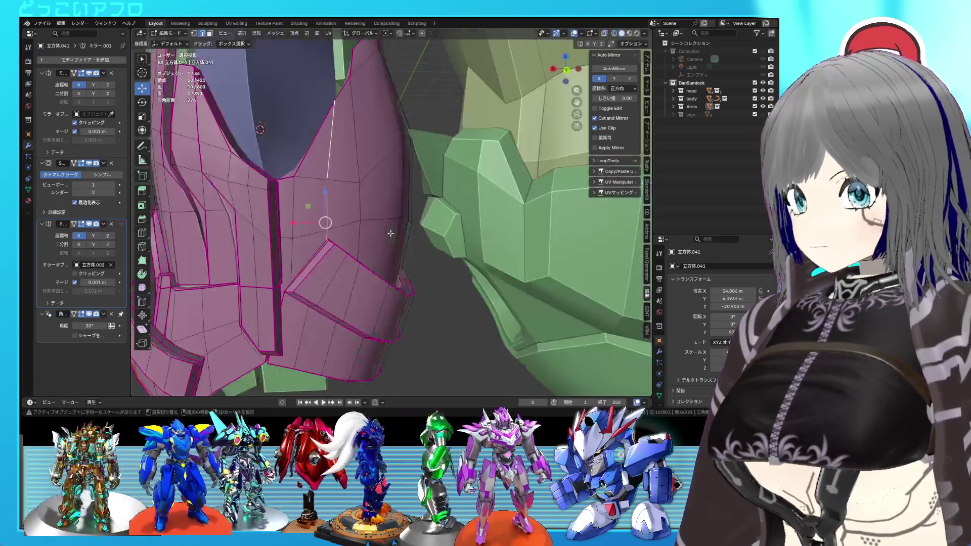
key("a")
key("shift+z")
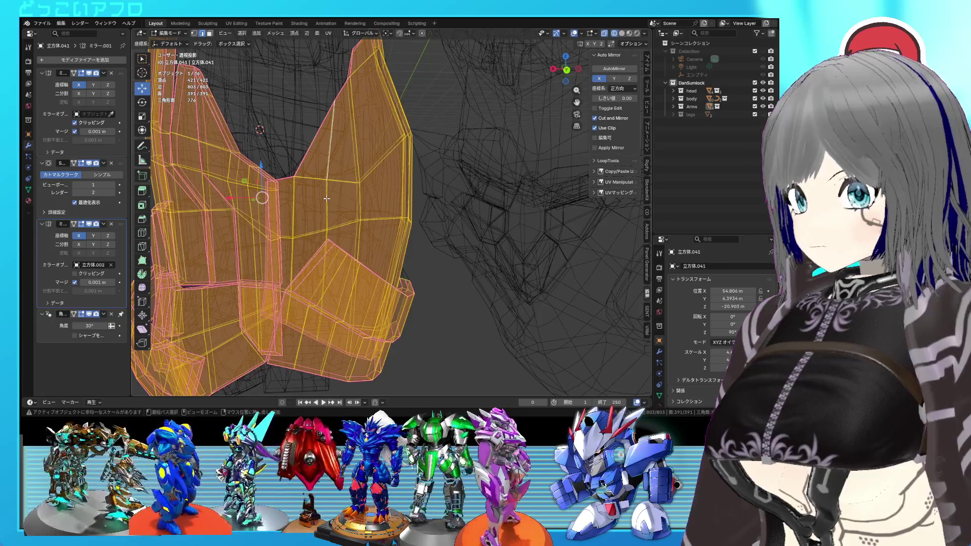
key("shift+z")
Step: Try dissolving a single vertical edge and an eight-vertex loop, undoing both
left_click(327, 201)
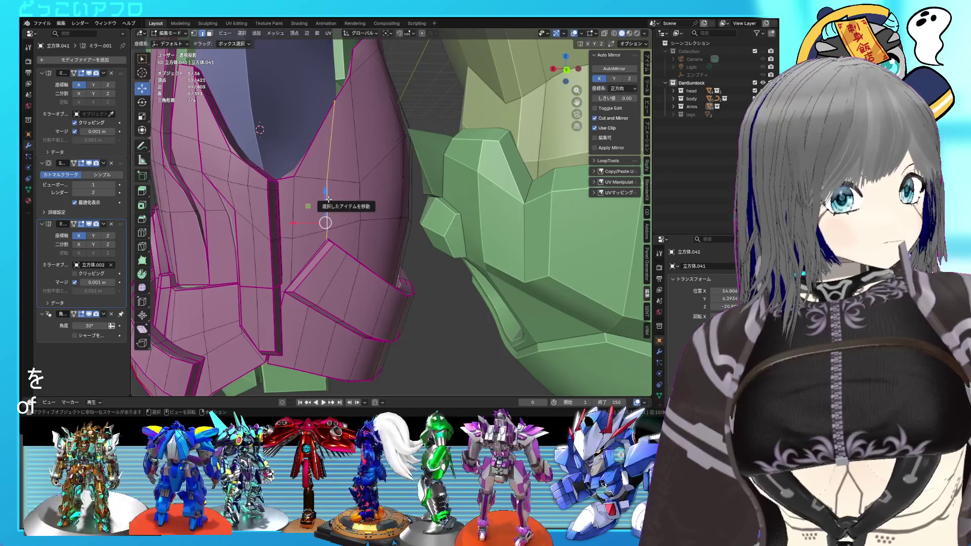
scroll(347, 206, "up", 2)
key("x")
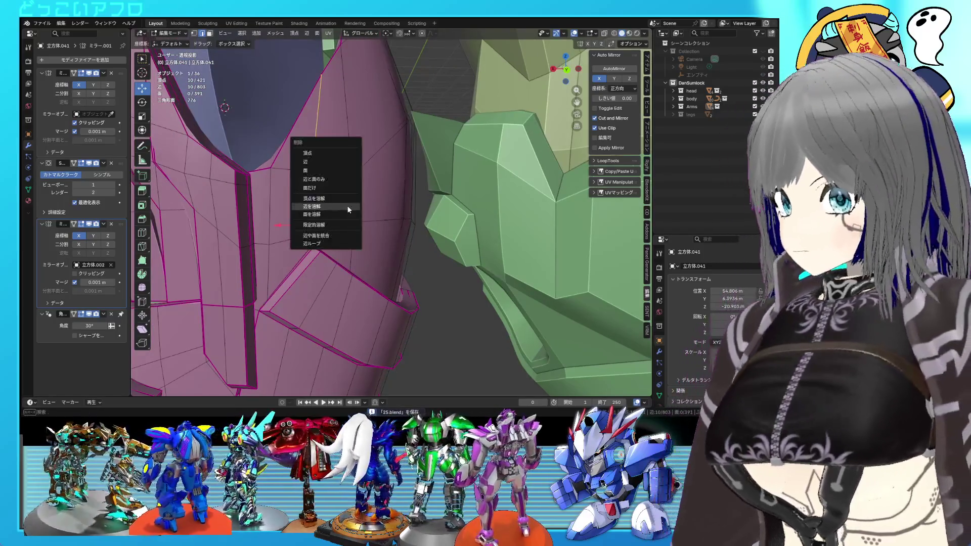
left_click(347, 206)
key("ctrl+s")
mouse_move(347, 205)
middle_mouse_down()
mouse_move(381, 235)
mouse_move(364, 271)
mouse_move(394, 255)
mouse_move(447, 258)
mouse_move(444, 267)
middle_mouse_up()
key("ctrl+z")
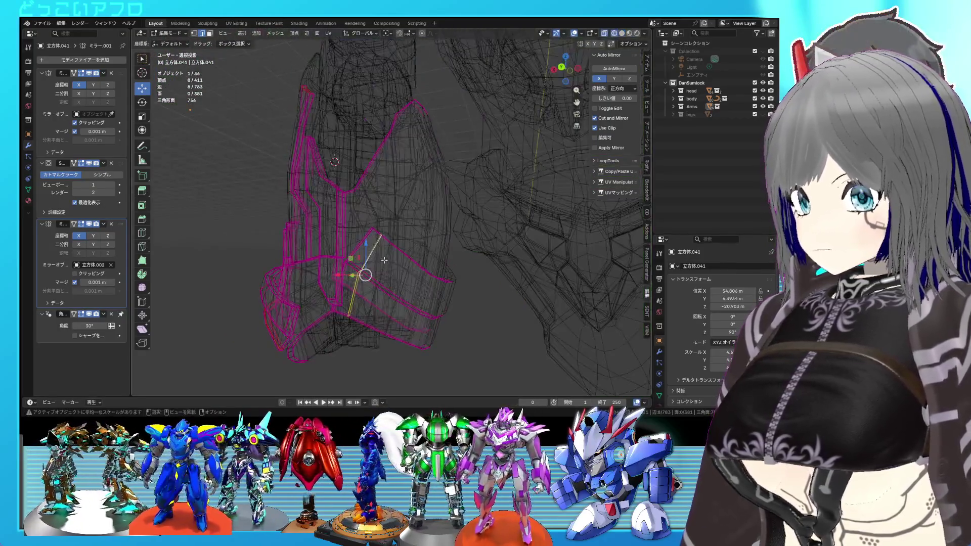
left_click(393, 255, "alt")
key("x")
left_click(446, 258)
key("ctrl+z")
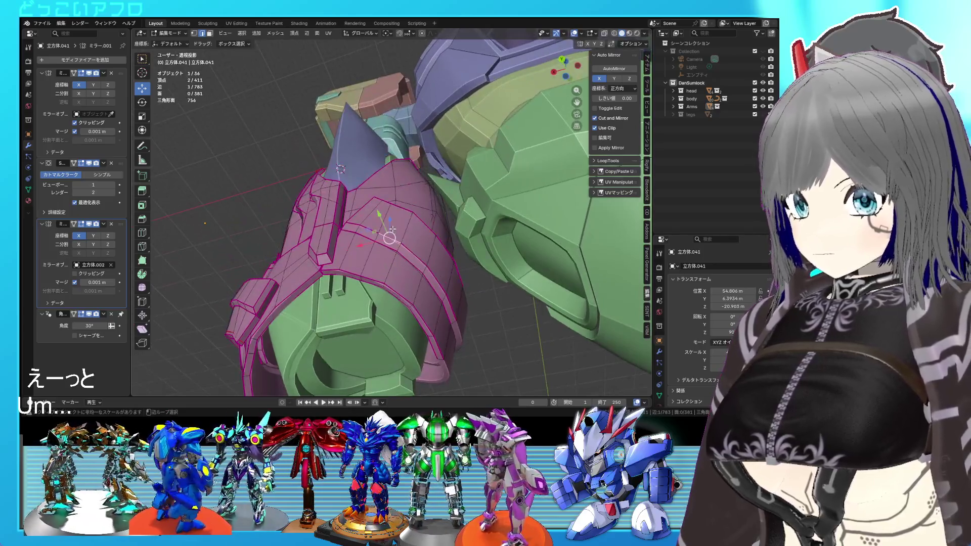
Step: Dissolve a vertical edge loop, bringing the armor down to 403 vertices
left_click(392, 230, "alt")
middle_click_drag(392, 229, 377, 244)
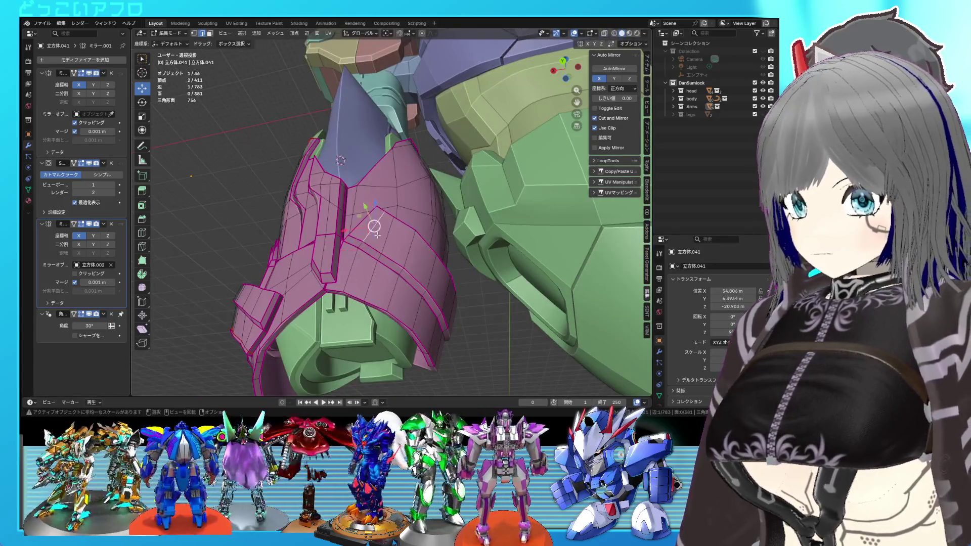
key("x")
left_click(378, 235)
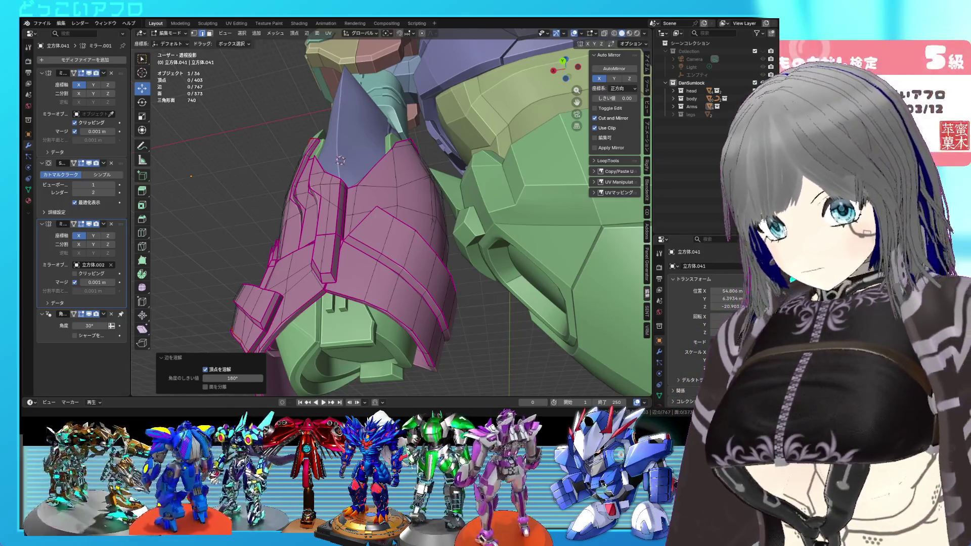
mouse_move(384, 263)
middle_mouse_down()
mouse_move(427, 304)
mouse_move(351, 283)
mouse_move(404, 261)
mouse_move(423, 311)
mouse_move(433, 276)
mouse_move(393, 178)
middle_mouse_up()
Step: Return to Object Mode and save the blend file
key("Tab")
key("Tab")
key("ctrl+s")
key("Tab")
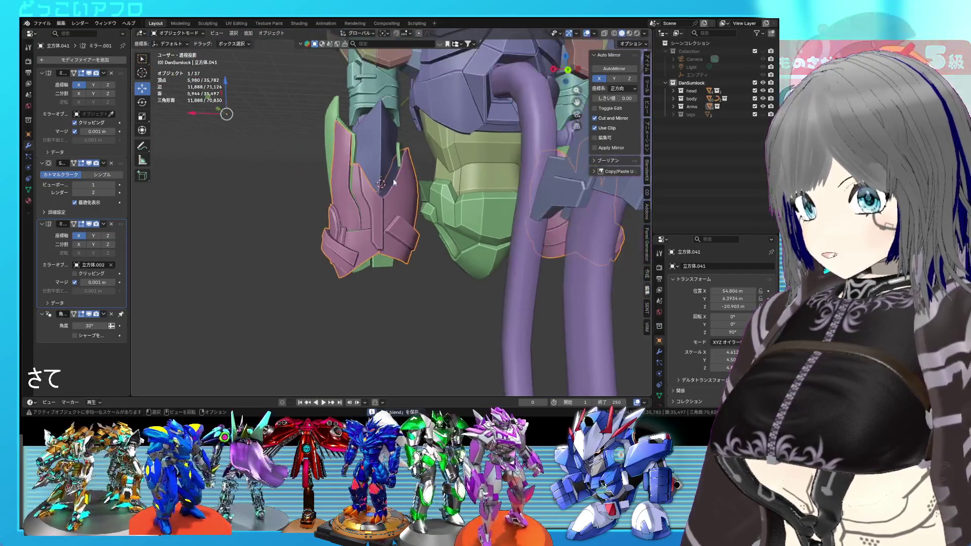
Step: Isolate the connected front armor plate by selecting it and hiding the rest
scroll(400, 139, "up", 3)
mouse_move(399, 139)
middle_mouse_down()
mouse_move(384, 238)
mouse_move(414, 182)
middle_mouse_up()
middle_click_drag(385, 216, 413, 207)
key("Tab")
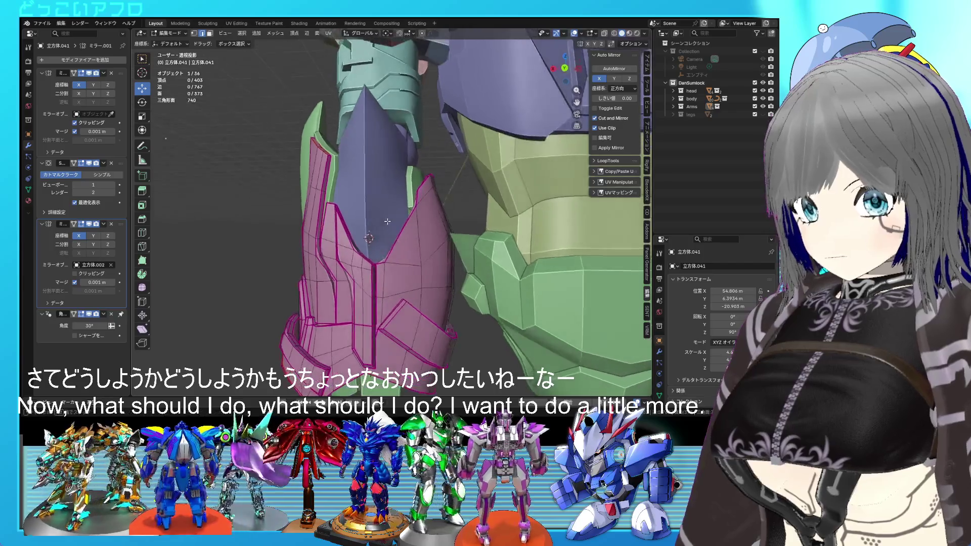
key("alt+z")
mouse_move(399, 246)
middle_mouse_down()
mouse_move(413, 262)
mouse_move(359, 210)
middle_mouse_up()
left_click(357, 209)
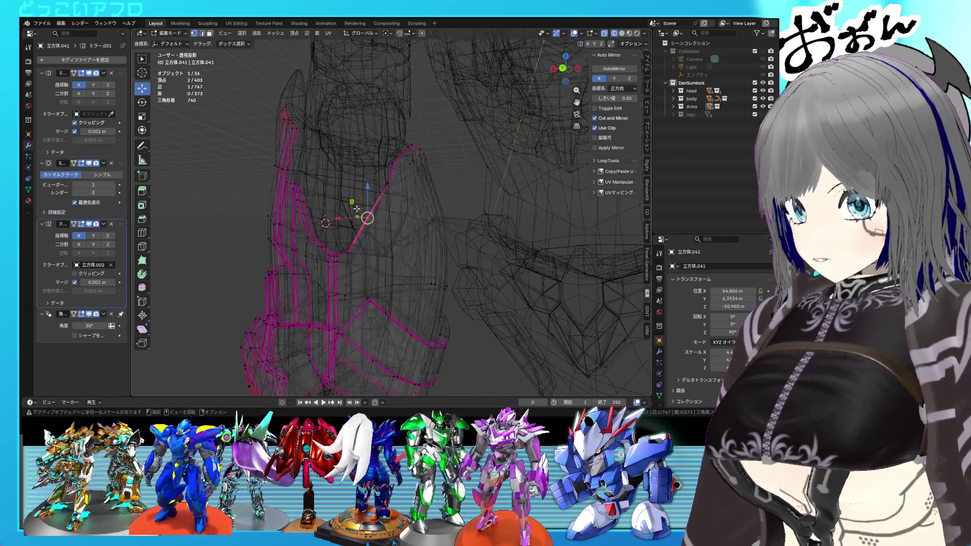
key("z")
key("l")
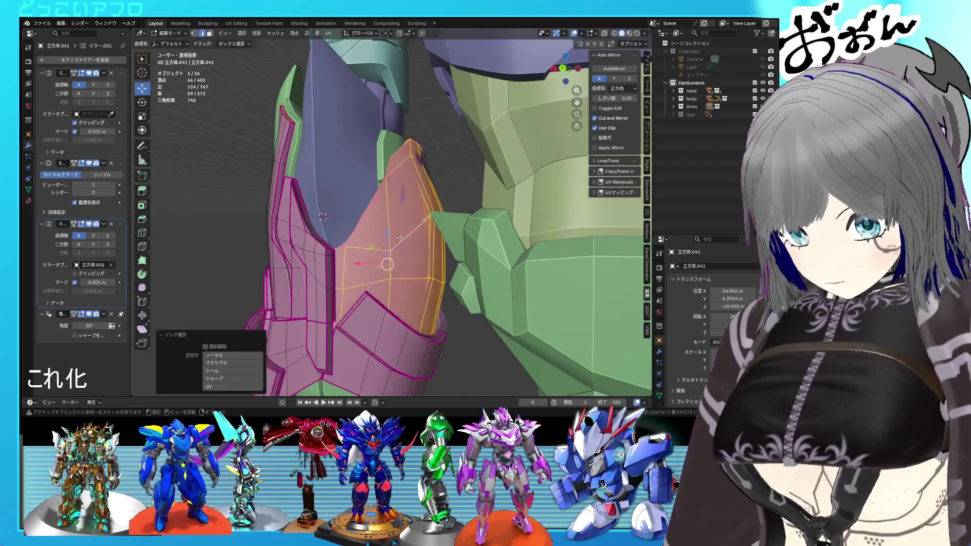
key("shift+h")
middle_click_drag(400, 238, 402, 246)
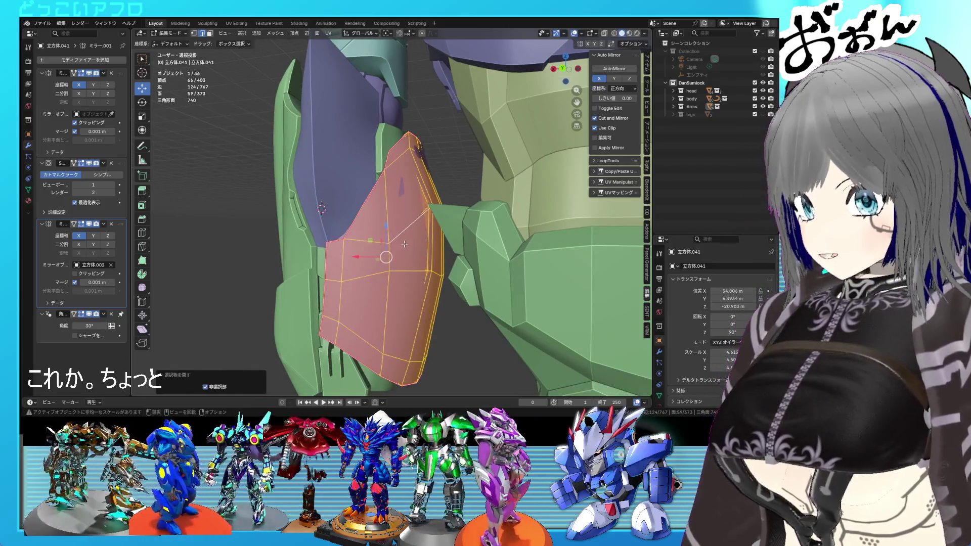
Step: Select the whole plate, cancel a trial loop cut, and leave Edit Mode
scroll(407, 239, "up", 3)
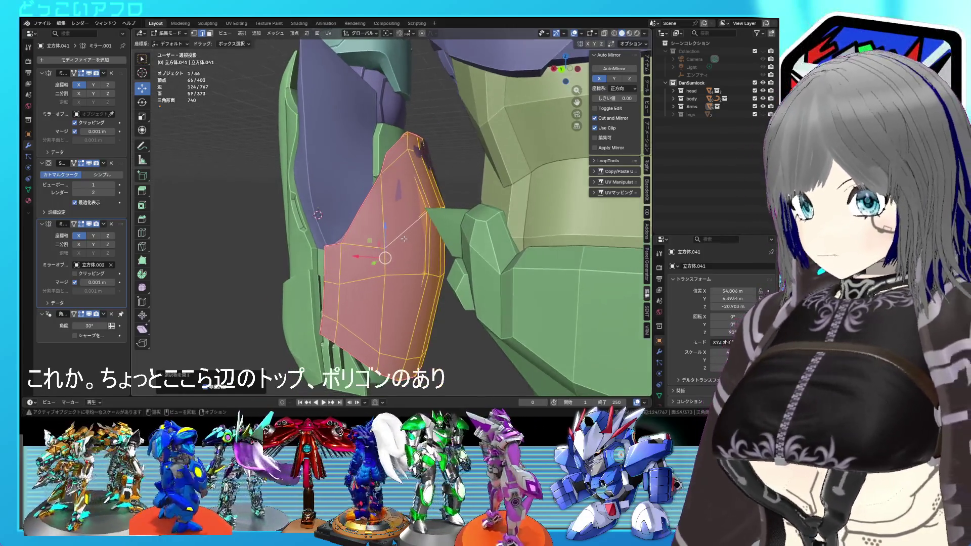
left_click(384, 216)
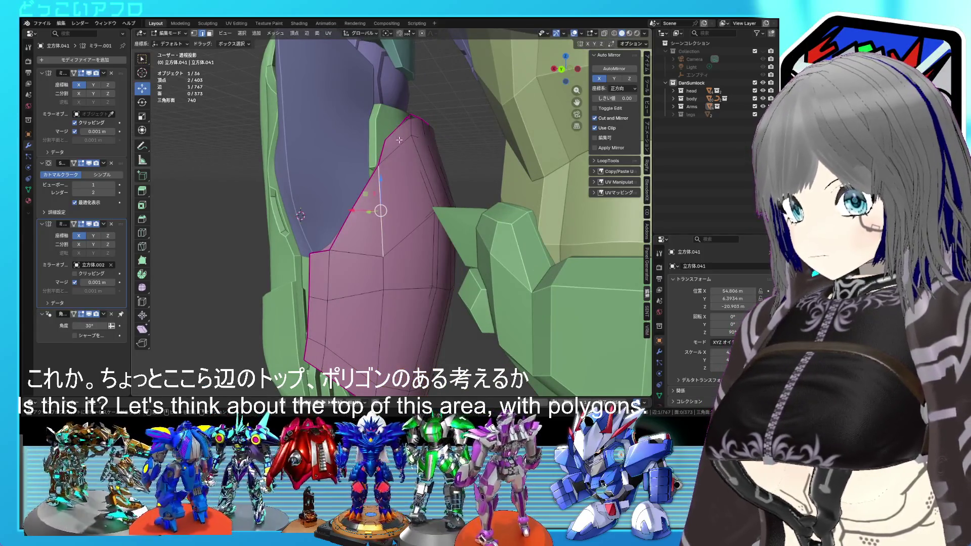
middle_click_drag(368, 193, 373, 188)
key("ctrl+l")
key("ctrl+r")
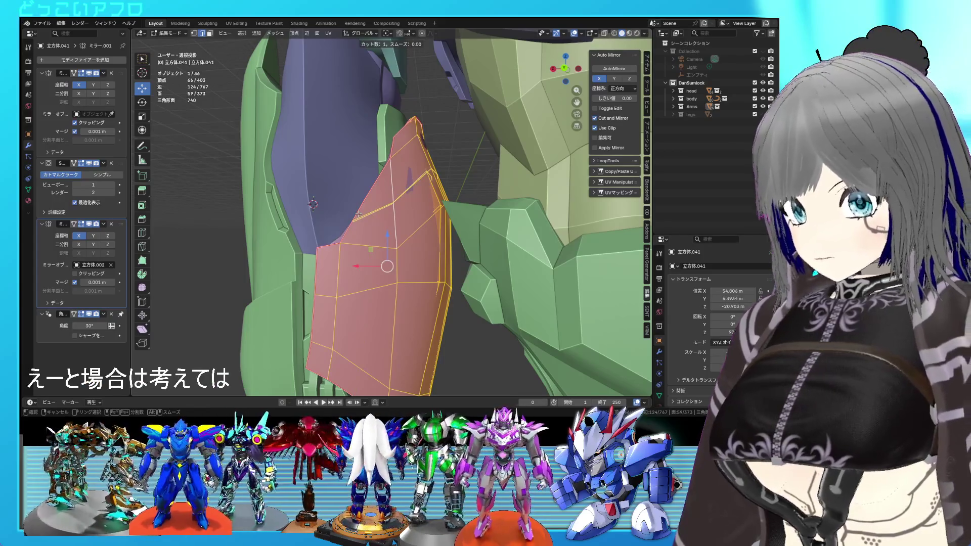
key("Escape")
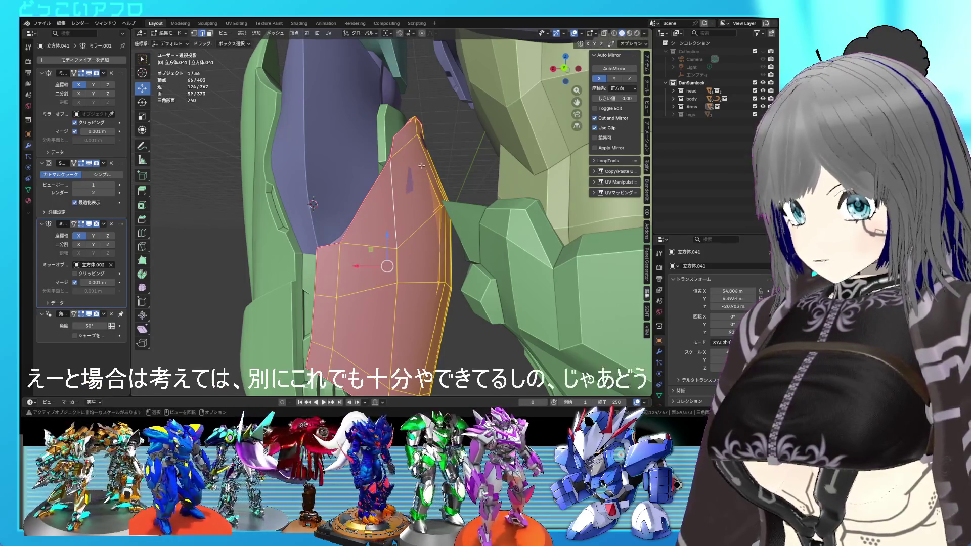
mouse_move(405, 259)
middle_mouse_down()
mouse_move(423, 266)
mouse_move(425, 283)
middle_mouse_up()
key("Tab")
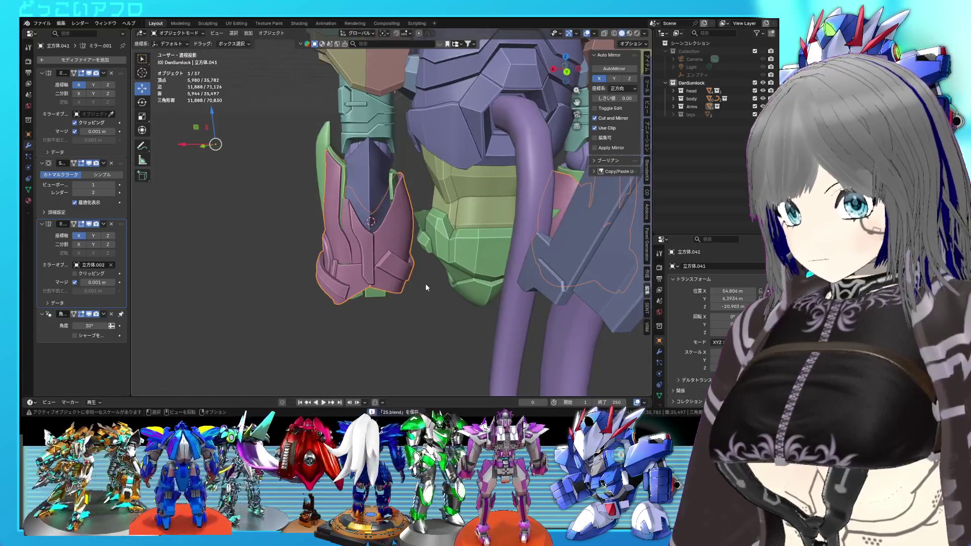
Step: Check an edge of the pink armor from below, then save 25.blend in Object Mode
scroll(426, 283, "up", 3)
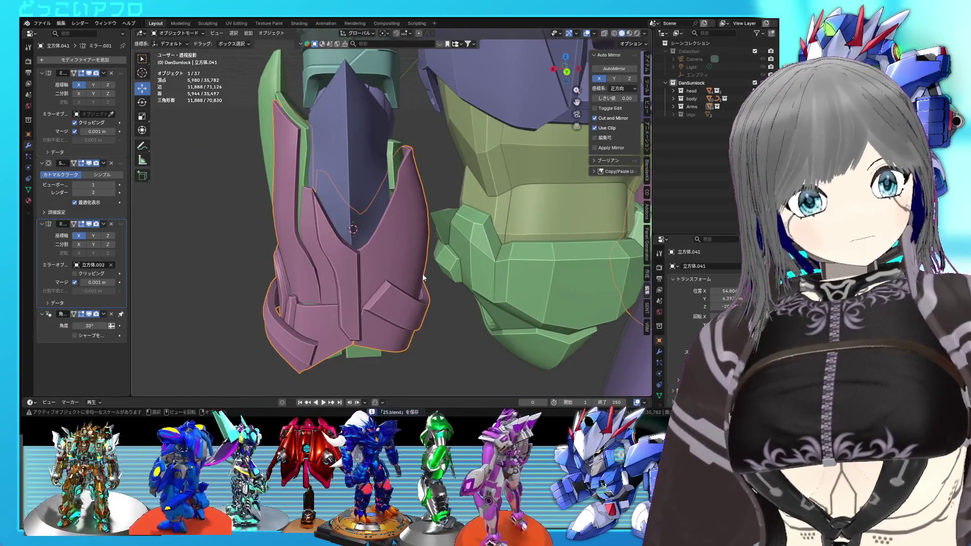
mouse_move(423, 277)
middle_mouse_down()
mouse_move(422, 264)
mouse_move(381, 269)
mouse_move(382, 191)
mouse_move(354, 186)
mouse_move(354, 264)
mouse_move(359, 244)
middle_mouse_up()
key("Tab")
left_click(386, 231)
key("ctrl+s")
scroll(382, 190, "up", 5)
scroll(358, 244, "down", 3)
key("Tab")
key("ctrl+s")
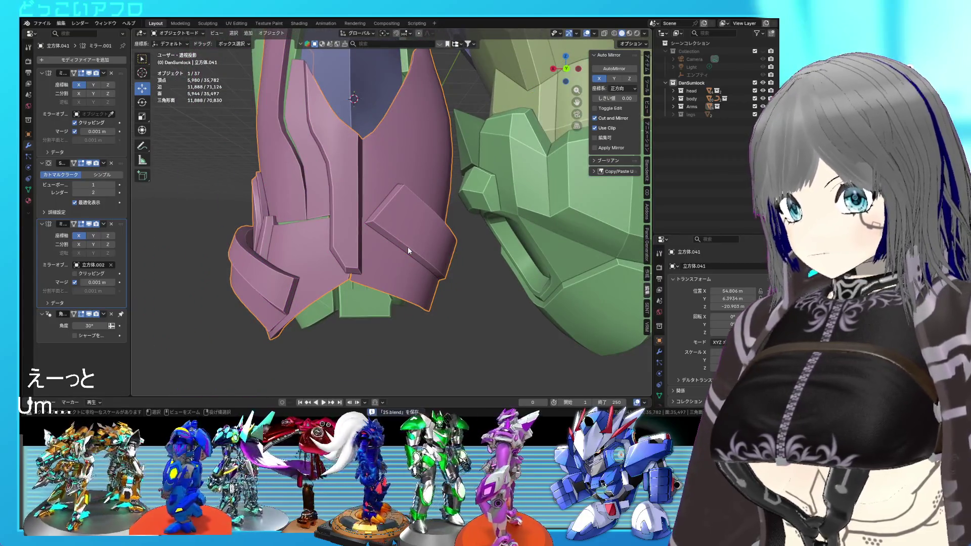
Step: Deselect the pink armor and view the whole robot from a new angle
mouse_move(408, 247)
middle_mouse_down()
mouse_move(499, 258)
mouse_move(508, 270)
mouse_move(423, 273)
mouse_move(410, 263)
mouse_move(423, 294)
mouse_move(408, 246)
middle_mouse_up()
left_click(423, 293)
mouse_move(410, 257)
middle_mouse_down()
mouse_move(436, 283)
mouse_move(470, 274)
mouse_move(403, 273)
middle_mouse_up()
scroll(470, 273, "up", 2)
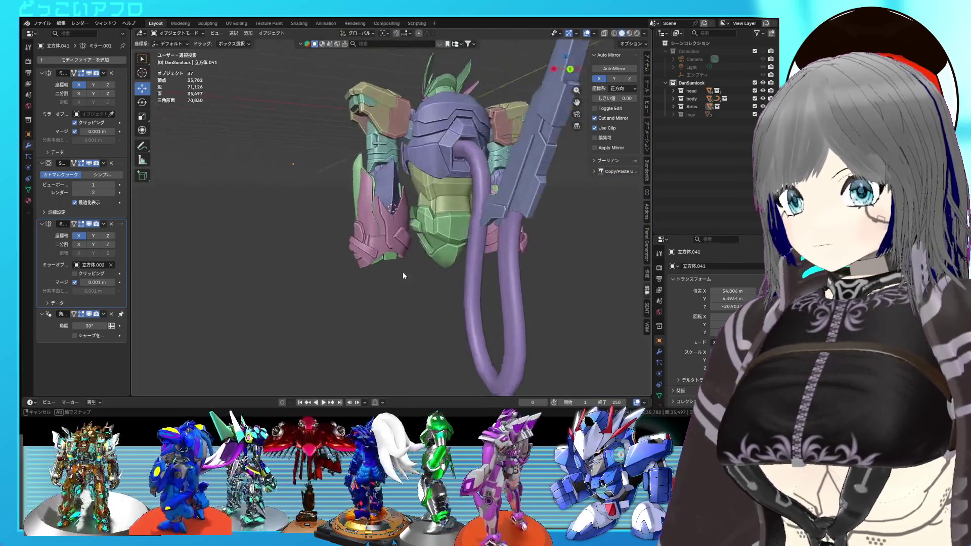
Step: Hide the pink armor using the Arms object in the Outliner
left_click(682, 107)
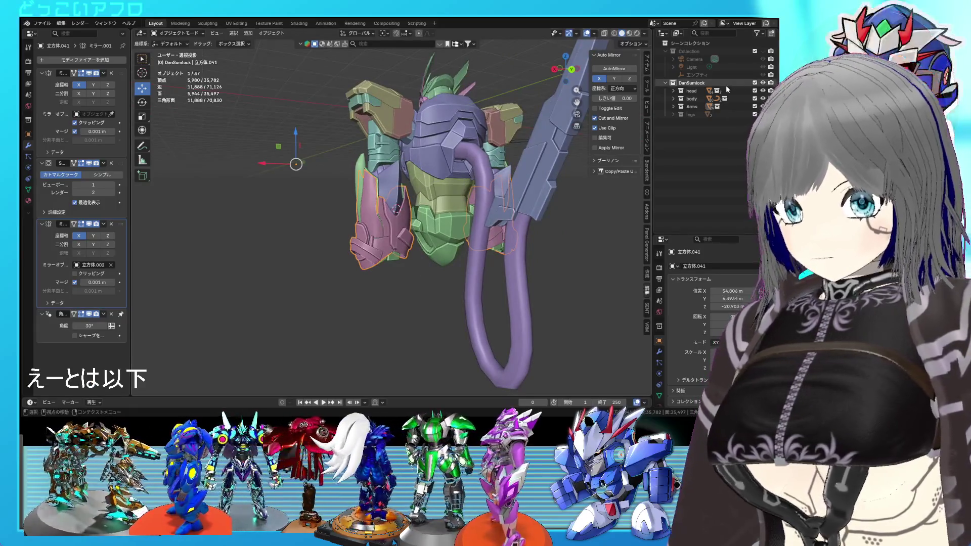
left_click(671, 108)
scroll(703, 152, "down", 5)
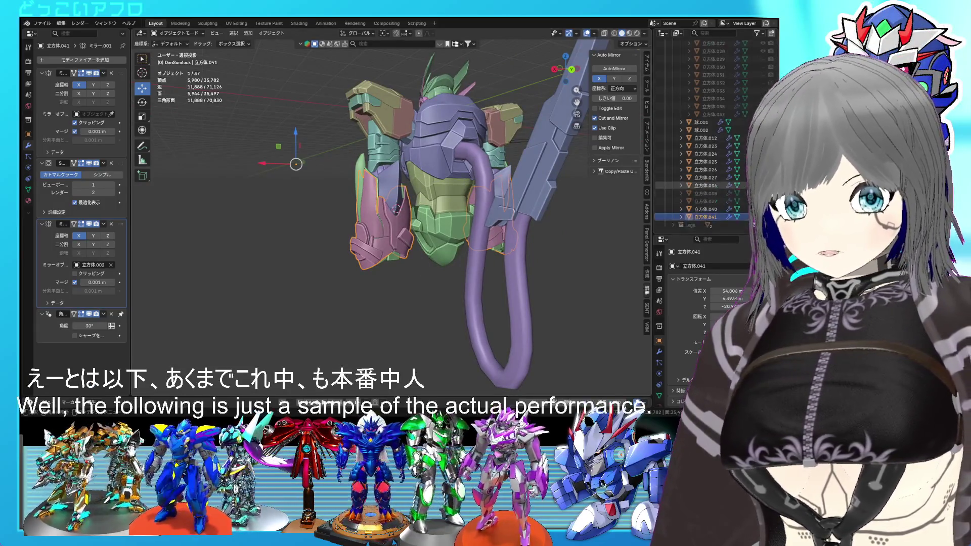
key("h")
scroll(396, 256, "up", 3)
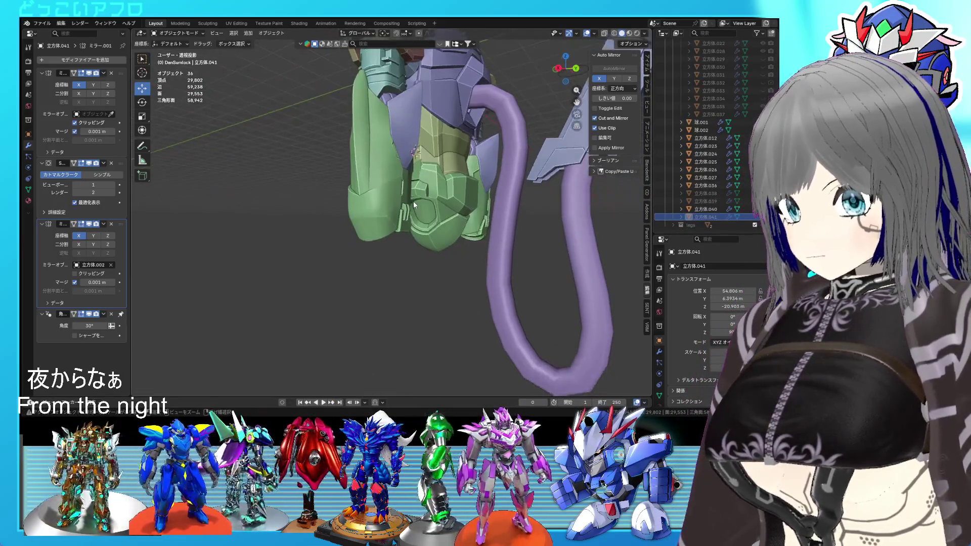
scroll(413, 201, "up", 4)
Step: From the back view, edit the left green armor panel's vertices in see-through wireframe
mouse_move(413, 200)
middle_mouse_down()
mouse_move(390, 217)
mouse_move(406, 181)
mouse_move(384, 195)
mouse_move(399, 182)
mouse_move(418, 230)
middle_mouse_up()
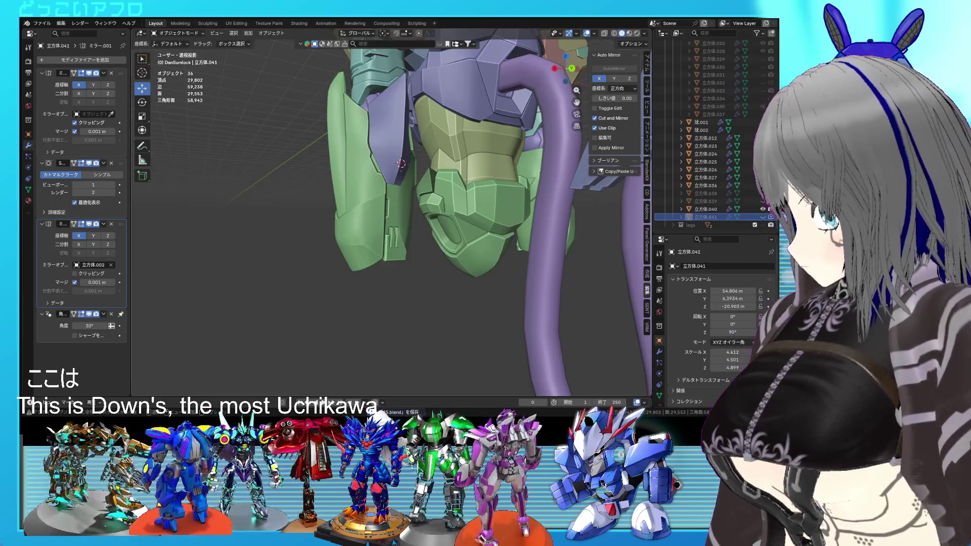
mouse_move(364, 238)
middle_mouse_down()
mouse_move(346, 247)
mouse_move(341, 233)
middle_mouse_up()
key("ctrl+KP_1")
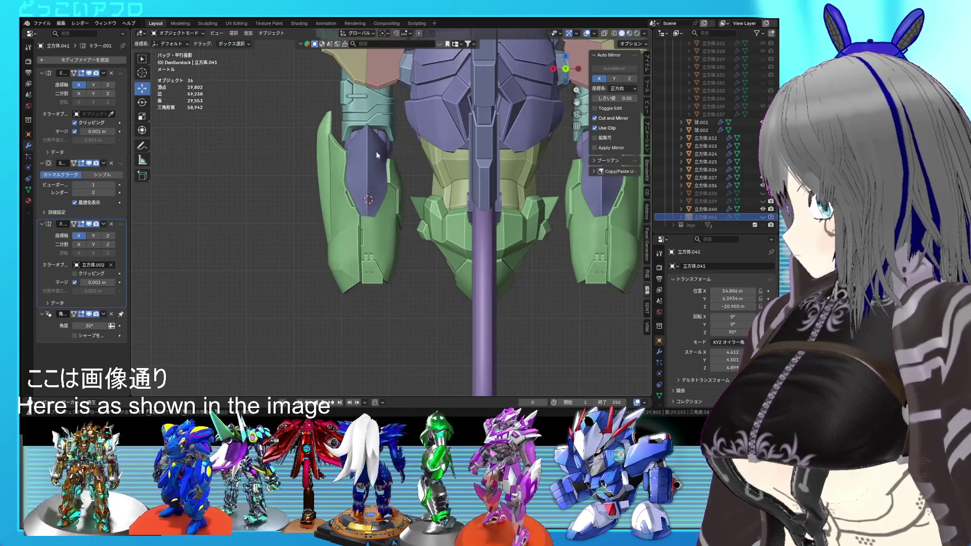
middle_click_drag(328, 116, 345, 154, "shift")
left_click(345, 154)
scroll(345, 153, "up", 2)
key("Tab")
key("shift+z")
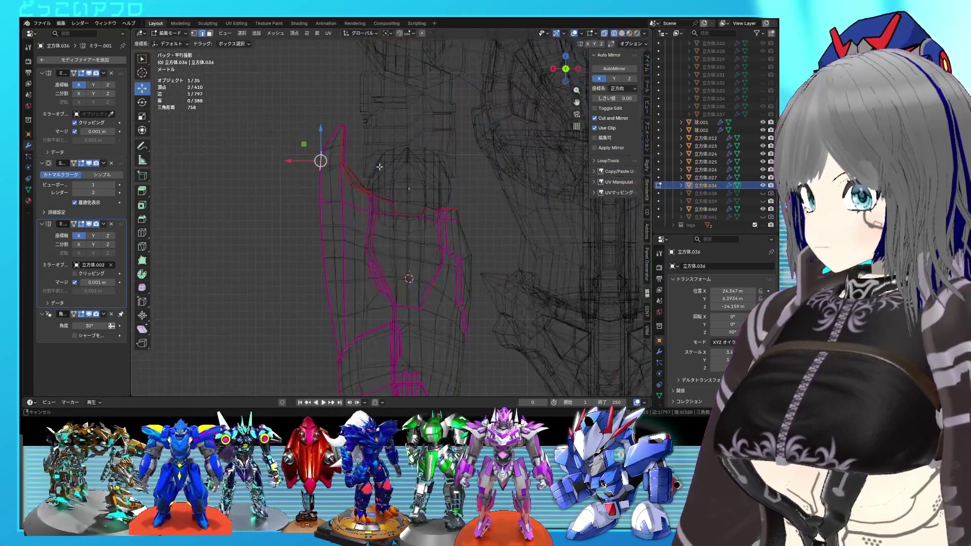
Step: Grow the selection around the panel tip and rotate the tip vertices into a tapered angle
scroll(324, 152, "up", 1)
key("ctrl+KP_Add")
key("r")
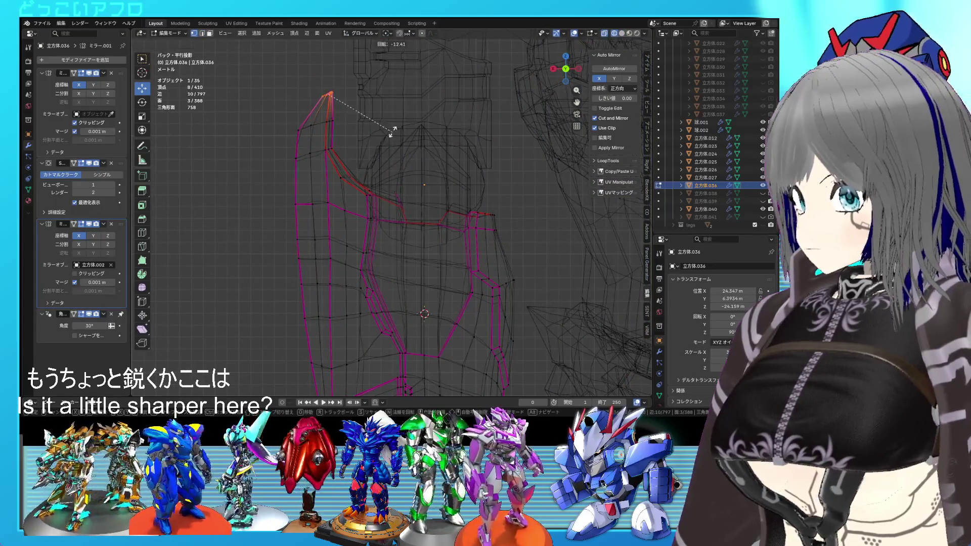
left_click(364, 101)
key("g")
key("Escape")
key("r")
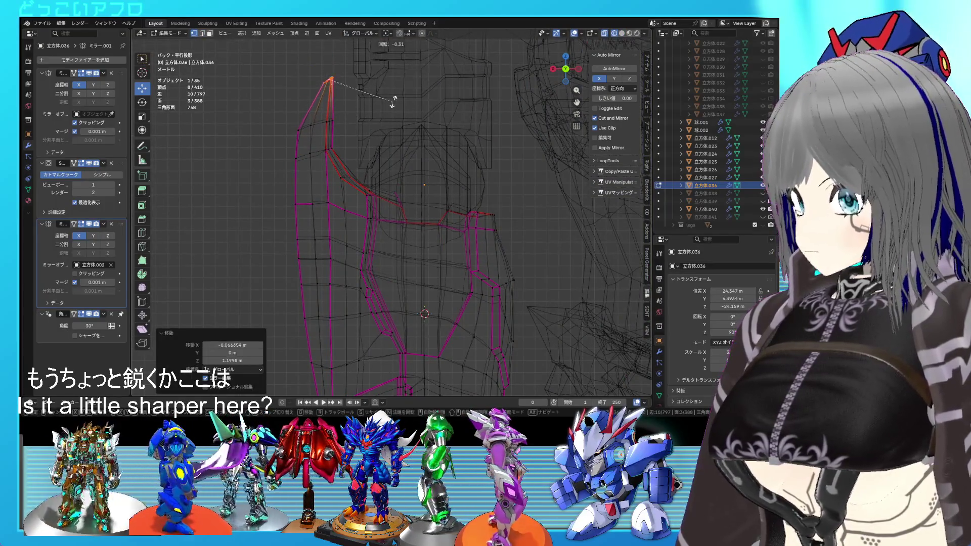
left_click(399, 98)
Step: Select the vertex path up to the tip and move it upward, viewed from behind
key("Tab")
key("shift+z")
mouse_move(399, 99)
middle_mouse_down()
mouse_move(455, 212)
mouse_move(483, 244)
mouse_move(523, 258)
mouse_move(400, 225)
middle_mouse_up()
key("Tab")
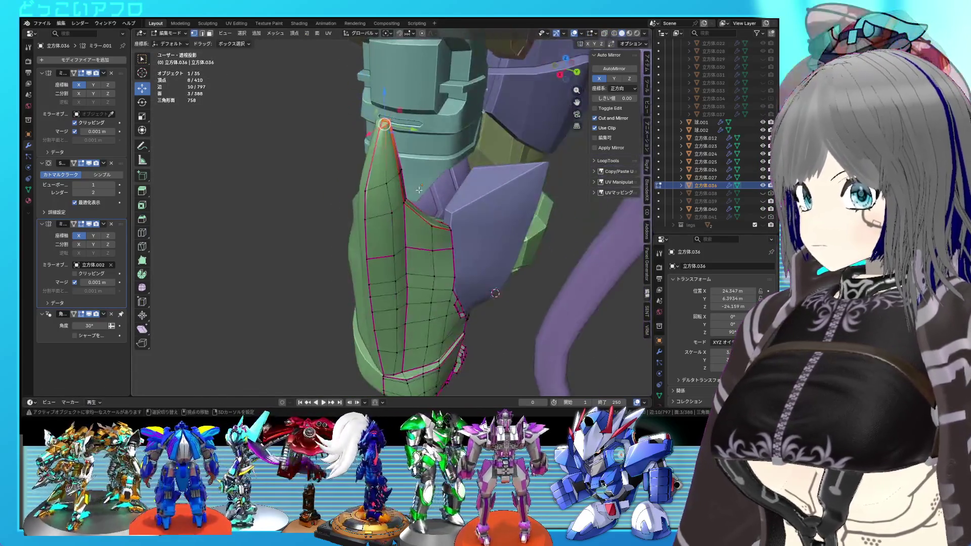
scroll(399, 225, "up", 3)
left_click(386, 174)
left_click(382, 169, "ctrl")
key("ctrl+KP_1")
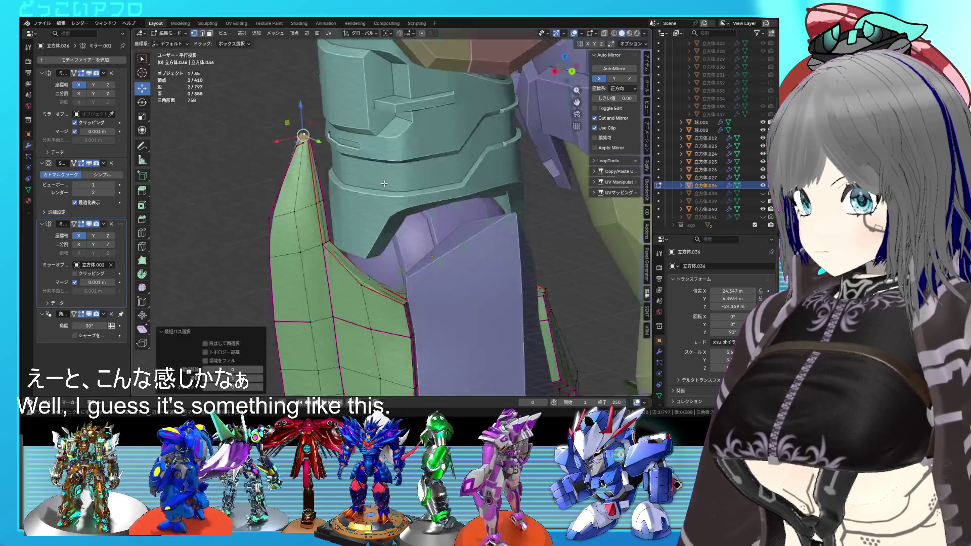
key("shift+z")
key("g")
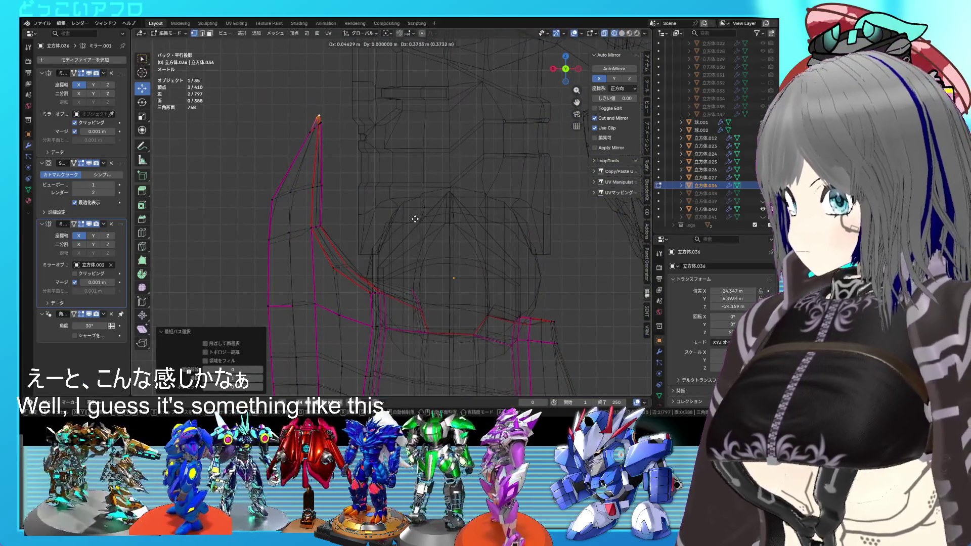
left_click(416, 217)
Step: Orbit around the green panel in solid shading to inspect the raised tip
key("shift+z")
key("Tab")
mouse_move(416, 218)
middle_mouse_down()
mouse_move(526, 266)
mouse_move(512, 265)
middle_mouse_up()
key("Tab")
scroll(513, 265, "up", 3)
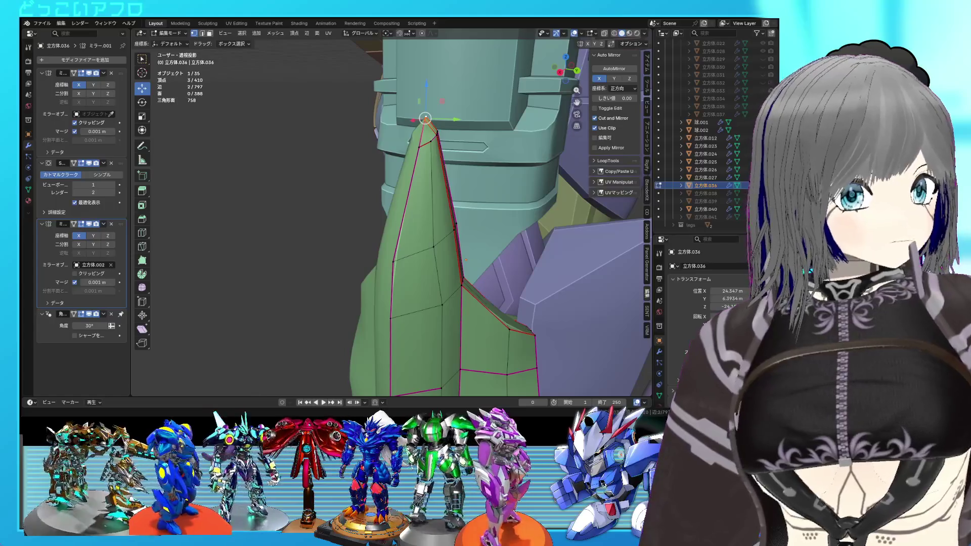
key("Tab")
scroll(365, 223, "down", 3)
mouse_move(365, 223)
middle_mouse_down()
mouse_move(504, 216)
mouse_move(426, 223)
middle_mouse_up()
Step: Select one edge's two vertices in wireframe and flatten them vertically with S Z 0
key("Tab")
key("shift+z")
scroll(368, 210, "up", 2)
left_click_drag(334, 215, 303, 178)
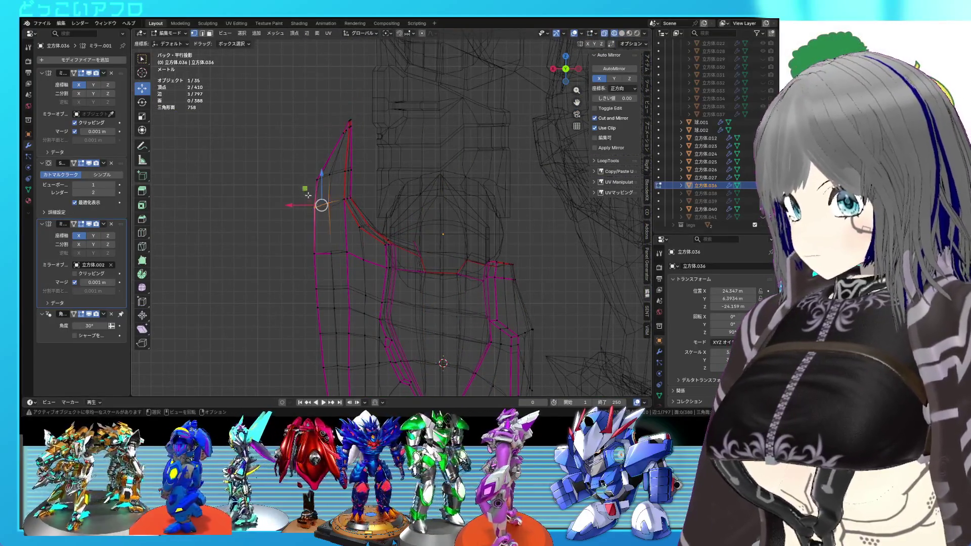
scroll(358, 229, "up", 1)
key("s")
key("z")
key("z")
key("0")
key("Return")
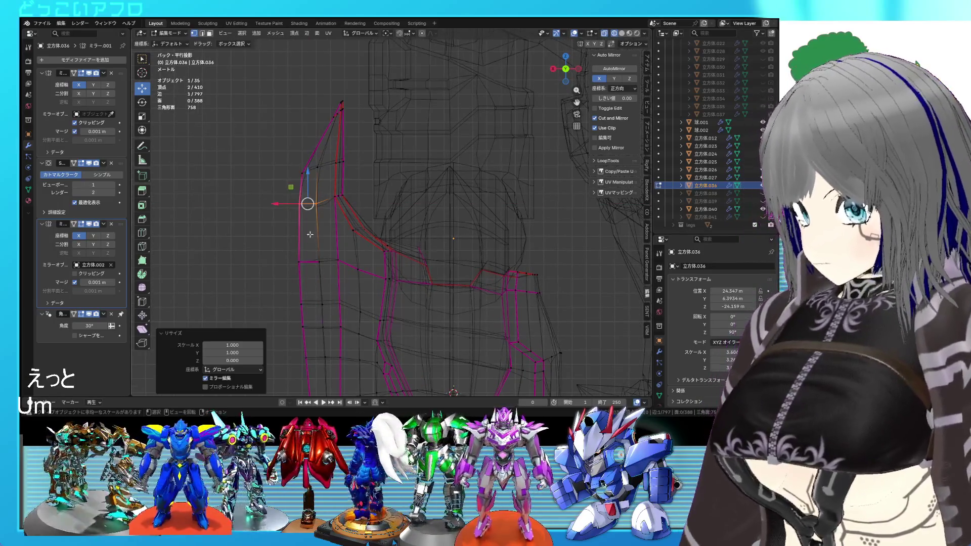
Step: Raise the flattened edge, rotate it about 20.7 degrees, and reposition the panel's top vertices
left_click_drag(310, 185, 312, 151)
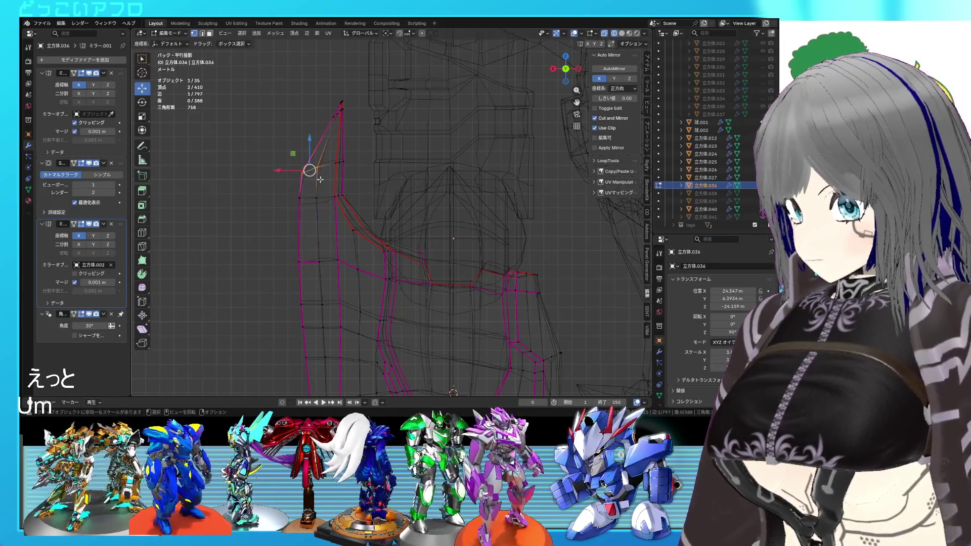
mouse_move(310, 145)
left_mouse_down()
mouse_move(310, 135)
mouse_move(310, 158)
left_mouse_up()
key("r")
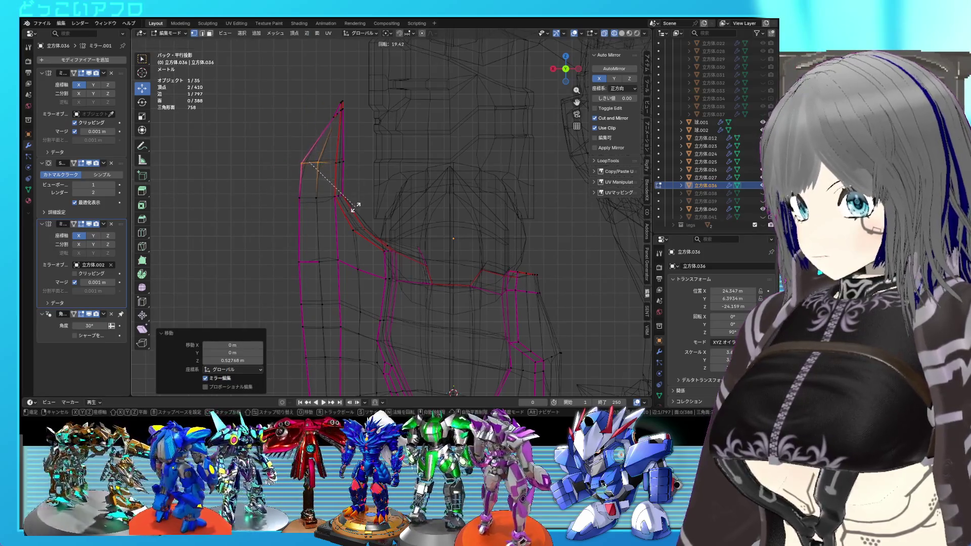
left_click(348, 160)
left_click(335, 116)
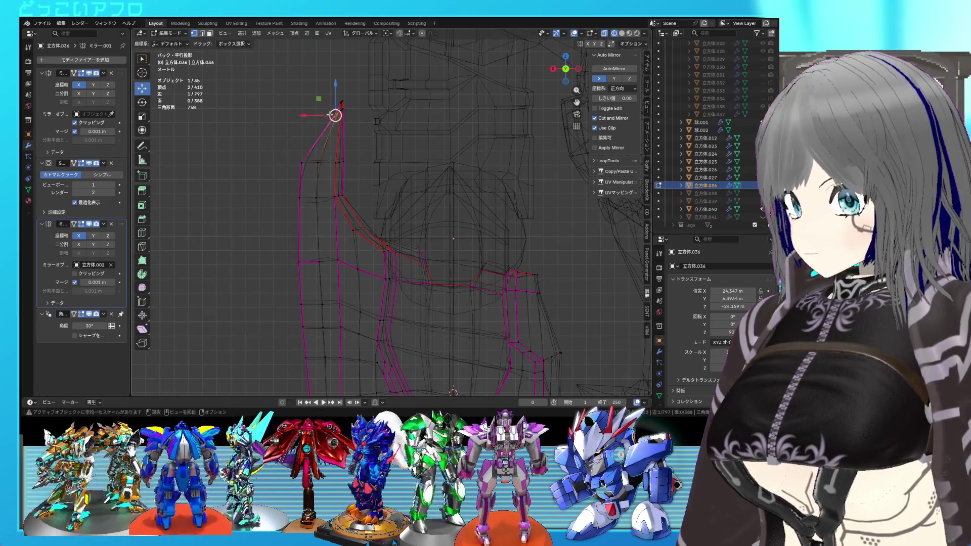
left_click_drag(262, 85, 335, 124)
key("g")
left_click(335, 121)
Step: Join the two tip vertices with J to close the pointed tip, then check it from the side
mouse_move(334, 122)
middle_mouse_down()
mouse_move(448, 243)
mouse_move(408, 247)
middle_mouse_up()
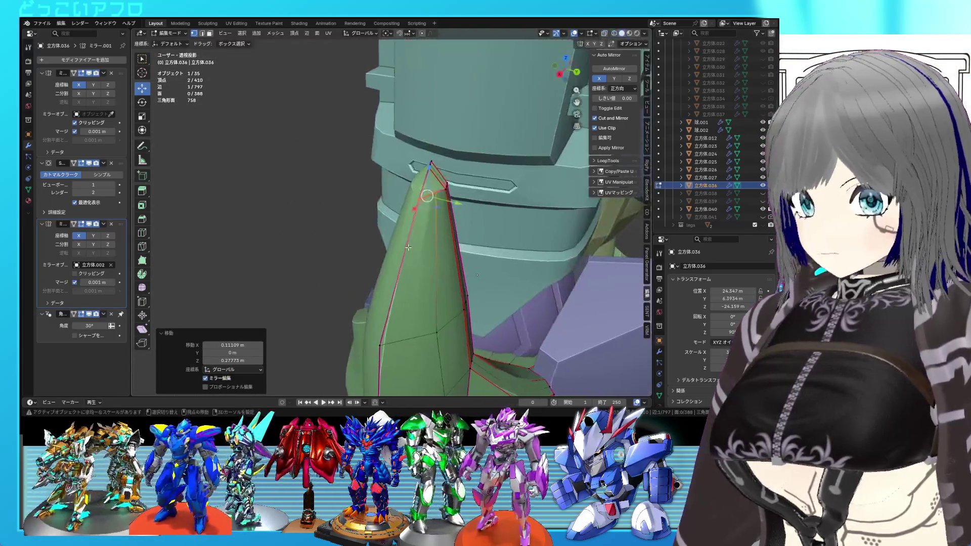
left_click(429, 176, "shift")
key("j")
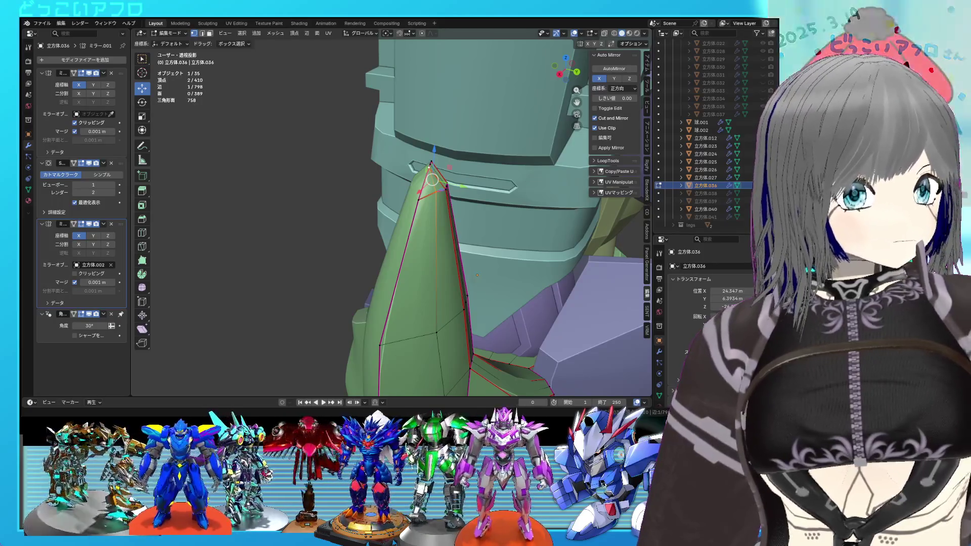
mouse_move(384, 212)
middle_mouse_down()
mouse_move(406, 198)
mouse_move(367, 265)
mouse_move(399, 259)
mouse_move(406, 248)
middle_mouse_up()
key("KP_3")
Step: Select a full edge loop on the panel and slide it along the armour
left_click(365, 261, "alt")
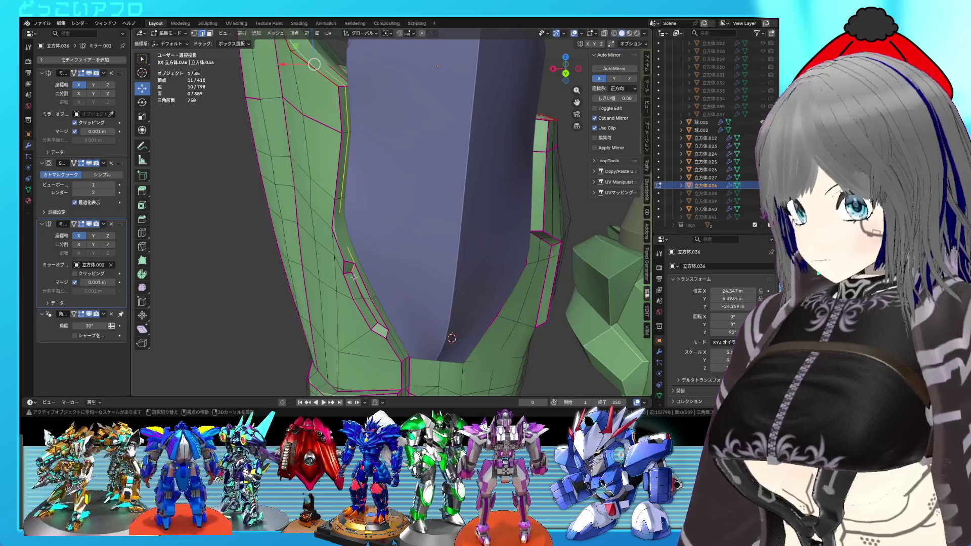
key("alt+z")
left_click(351, 262, "shift")
key("alt+z")
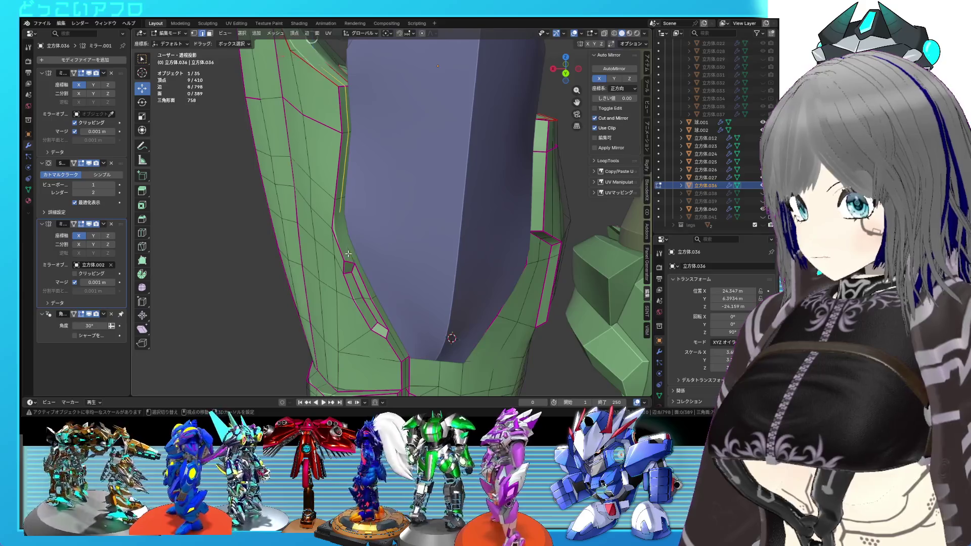
key("alt+z")
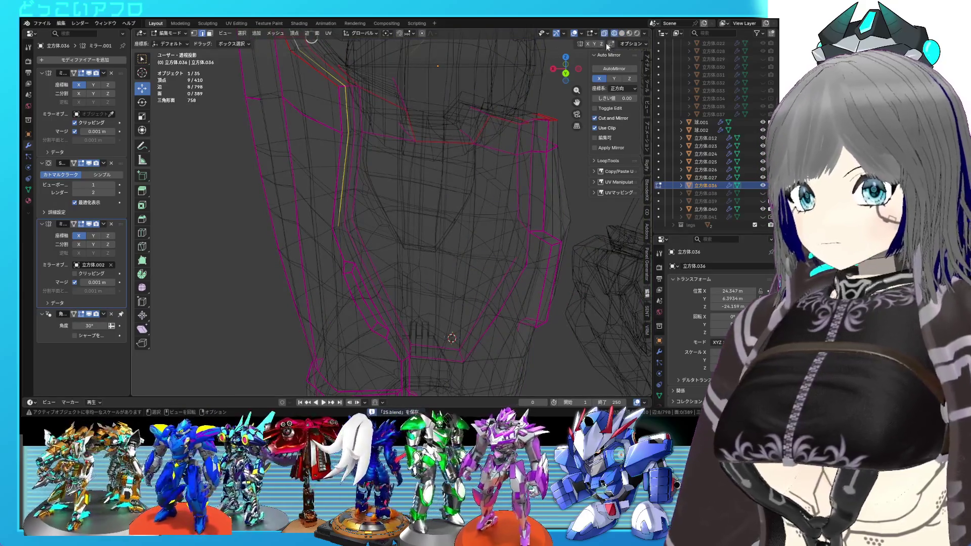
key("g")
key("g")
left_click(440, 271)
scroll(405, 233, "down", 2)
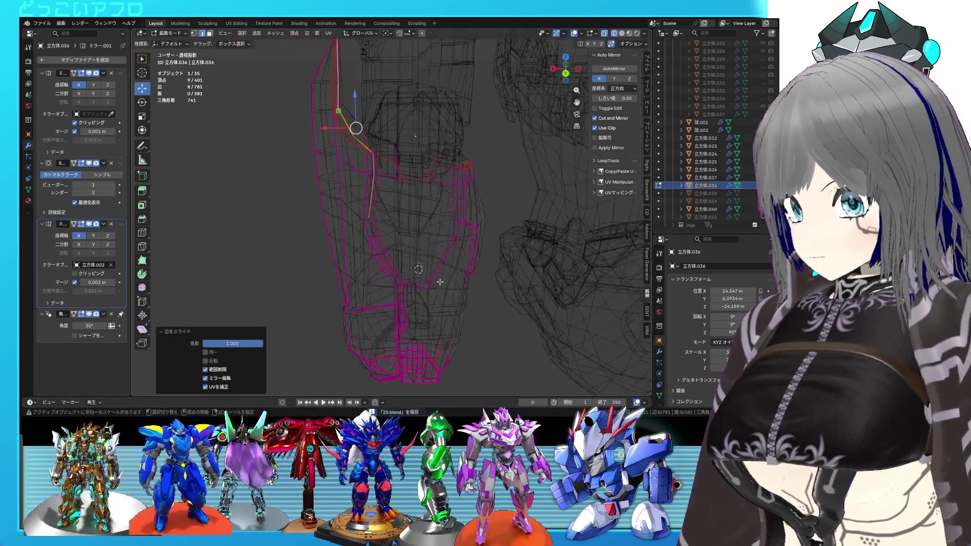
key("alt+z")
mouse_move(405, 231)
middle_mouse_down()
mouse_move(323, 201)
mouse_move(351, 232)
middle_mouse_up()
Step: Dissolve an unneeded edge loop on the arm armour with Ctrl+X
left_click(323, 200)
left_click(327, 202, "alt")
scroll(351, 233, "up", 2)
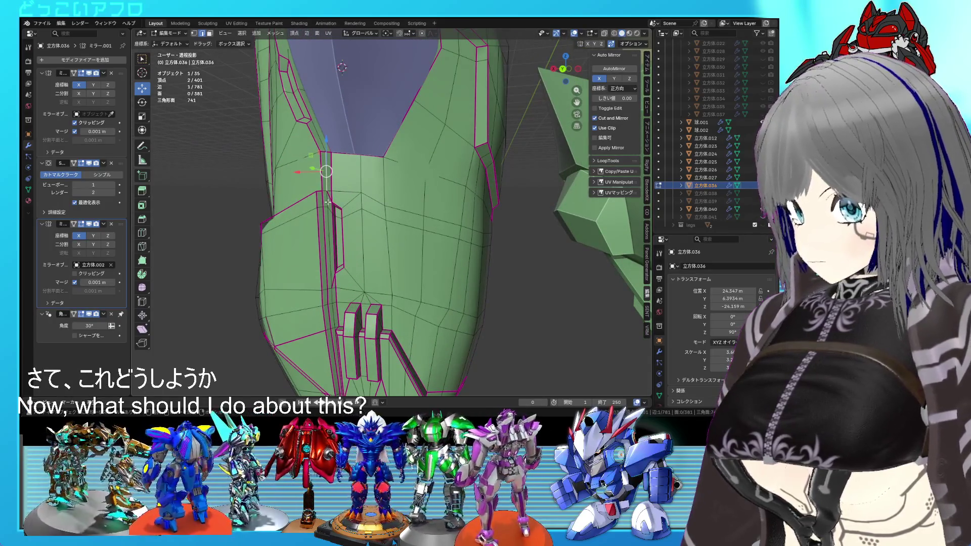
left_click(329, 304, "alt+shift")
left_click(333, 303, "shift")
mouse_move(333, 303)
middle_mouse_down()
mouse_move(334, 257)
mouse_move(372, 294)
middle_mouse_up()
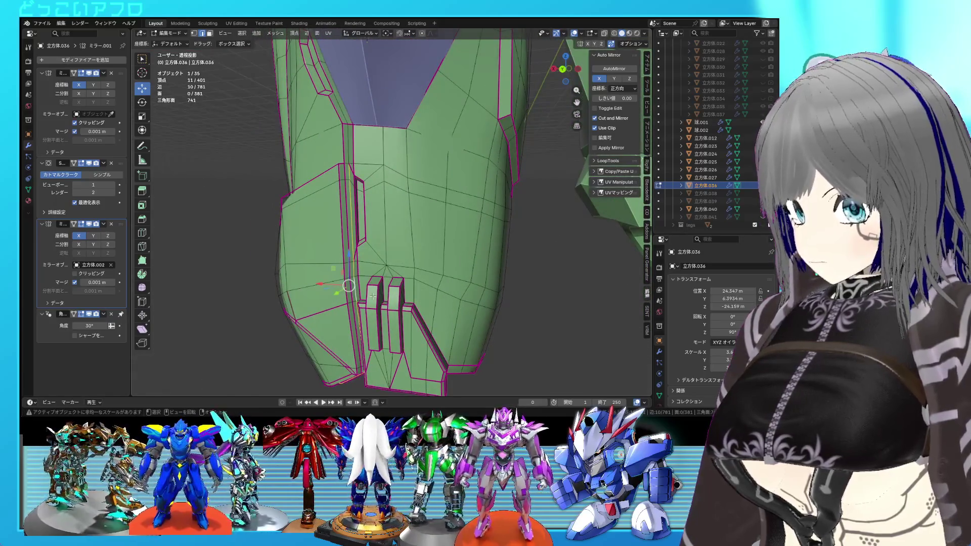
left_click(347, 151, "alt")
key("ctrl+x")
Step: Merge a vertex into its neighbour by vertex sliding, then save the file
left_click(346, 131, "alt")
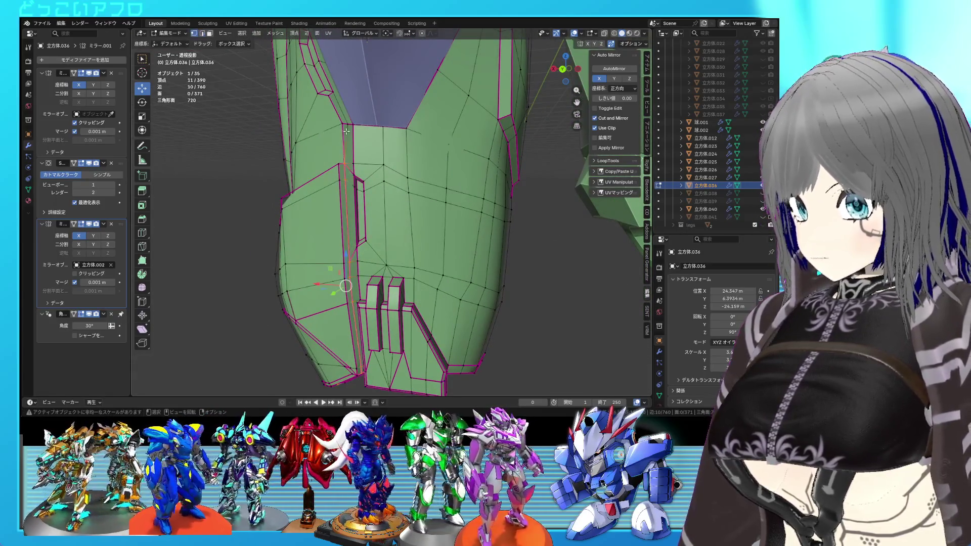
left_click(346, 131)
key("g")
key("g")
key("g")
left_click(330, 125)
key("ctrl+s")
Step: Select an edge path across the mesh, dissolve it, and return to Object Mode
middle_click_drag(330, 126, 383, 205)
scroll(383, 206, "up", 4)
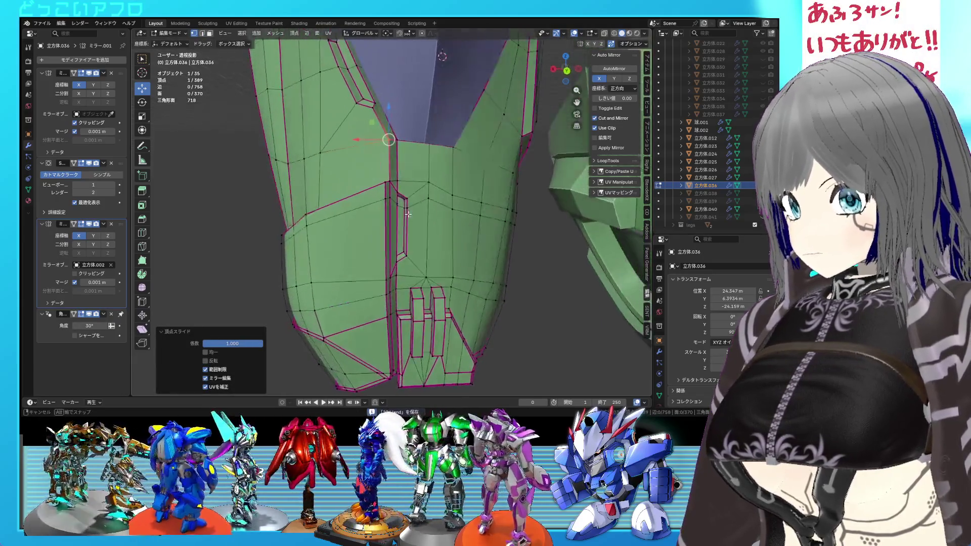
key("alt+a")
right_click(428, 205)
left_click(428, 205)
key("ctrl+x")
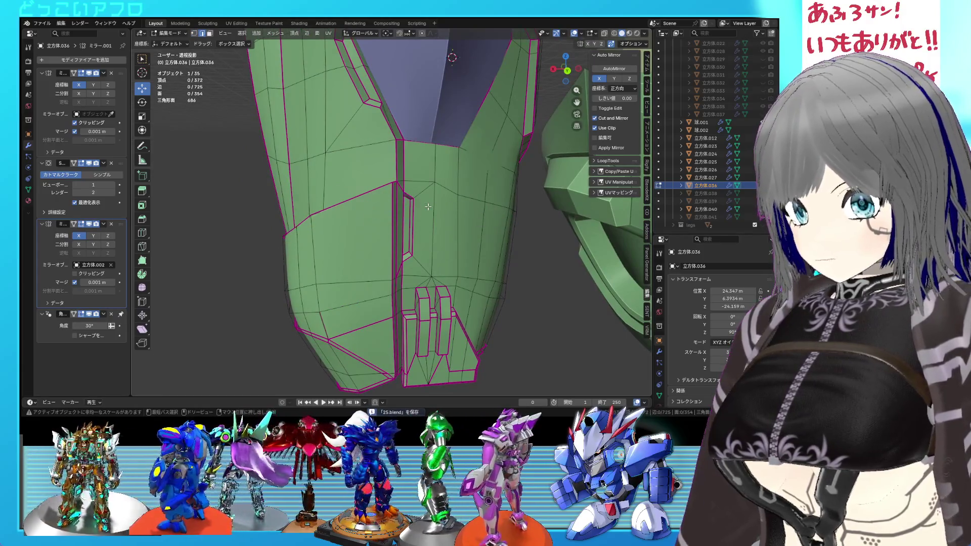
key("Tab")
Step: Review the cleaned armour mesh in wireframe, then return to Object Mode and save
scroll(428, 207, "down", 3)
mouse_move(428, 207)
middle_mouse_down()
mouse_move(449, 199)
mouse_move(453, 250)
mouse_move(420, 252)
mouse_move(434, 288)
middle_mouse_up()
scroll(442, 262, "up", 4)
key("shift+z")
key("Tab")
left_click(392, 285)
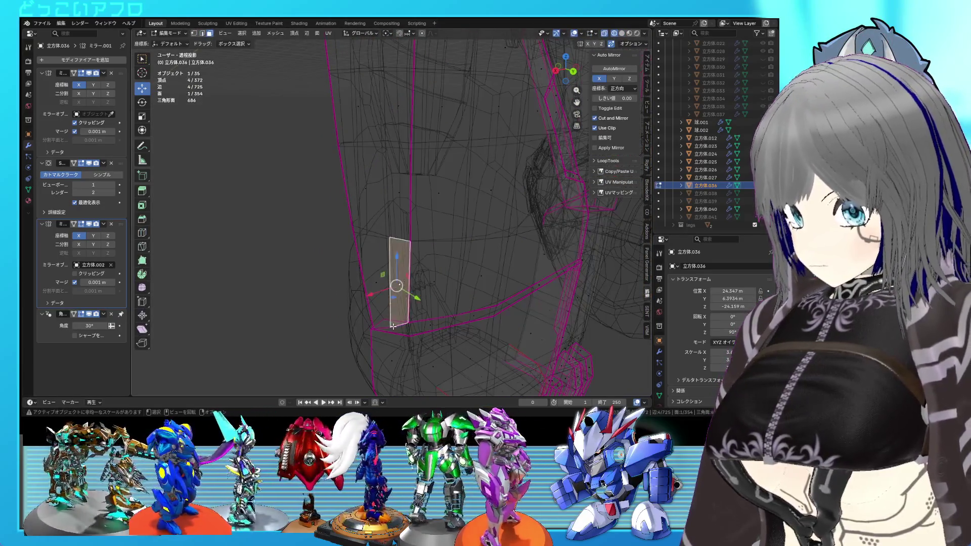
key("a")
mouse_move(413, 329)
middle_mouse_down()
mouse_move(457, 329)
mouse_move(439, 323)
mouse_move(412, 283)
mouse_move(409, 247)
mouse_move(443, 242)
mouse_move(435, 263)
mouse_move(422, 265)
mouse_move(375, 208)
mouse_move(339, 208)
mouse_move(315, 191)
mouse_move(346, 185)
middle_mouse_up()
left_click(438, 317)
scroll(437, 317, "up", 3)
key("alt+z")
key("Tab")
key("ctrl+s")
scroll(409, 246, "down", 4)
scroll(438, 255, "down", 4)
scroll(421, 261, "up", 4)
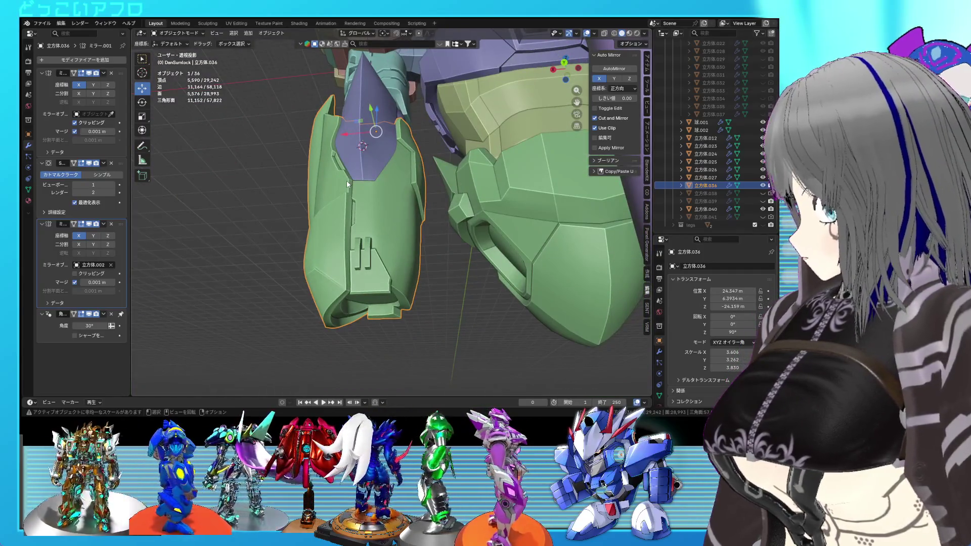
Step: Select a block of faces on the green armour's side in Edit Mode
mouse_move(448, 191)
middle_mouse_down()
mouse_move(444, 239)
mouse_move(396, 219)
mouse_move(378, 233)
middle_mouse_up()
key("Tab")
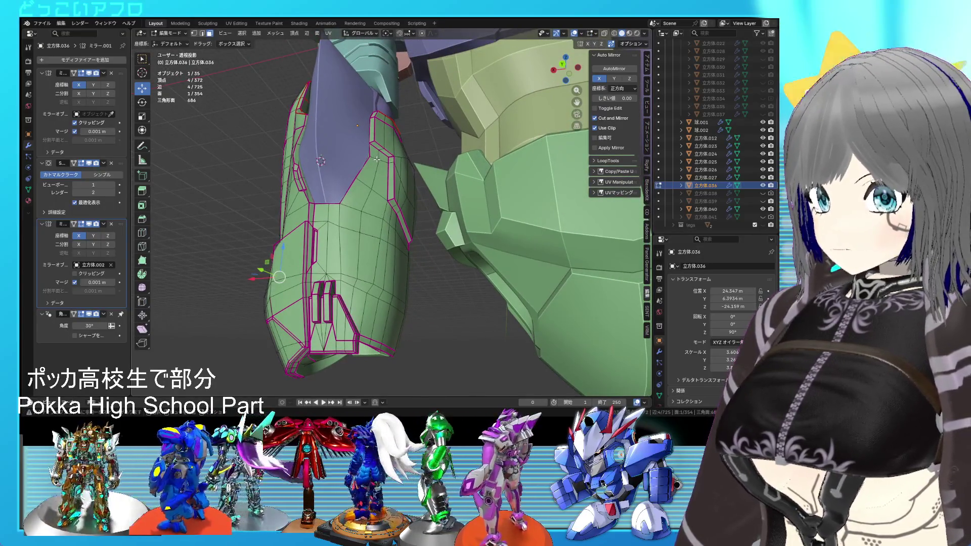
left_click_drag(377, 159, 357, 199)
scroll(375, 227, "up", 5)
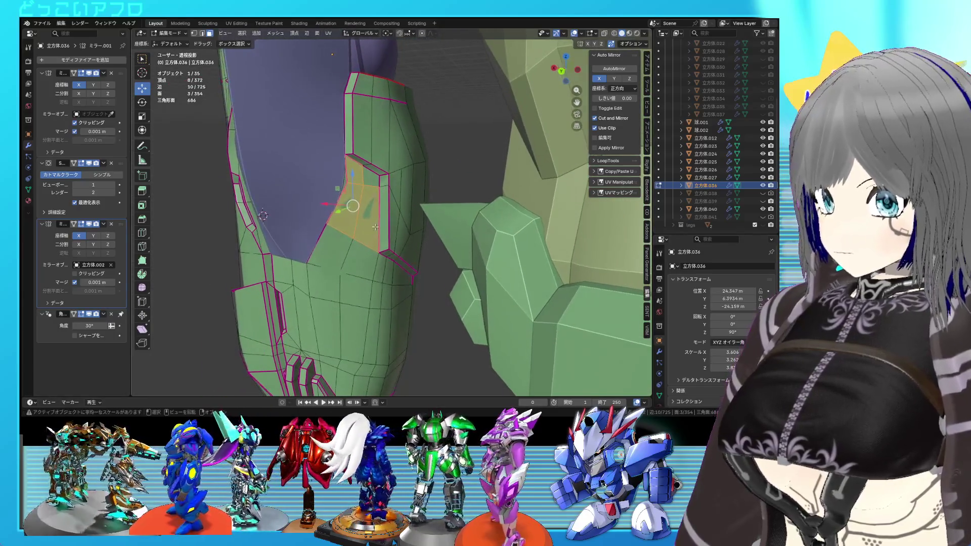
left_click(368, 181, "shift")
scroll(369, 178, "up", 2)
middle_click_drag(340, 290, 368, 278)
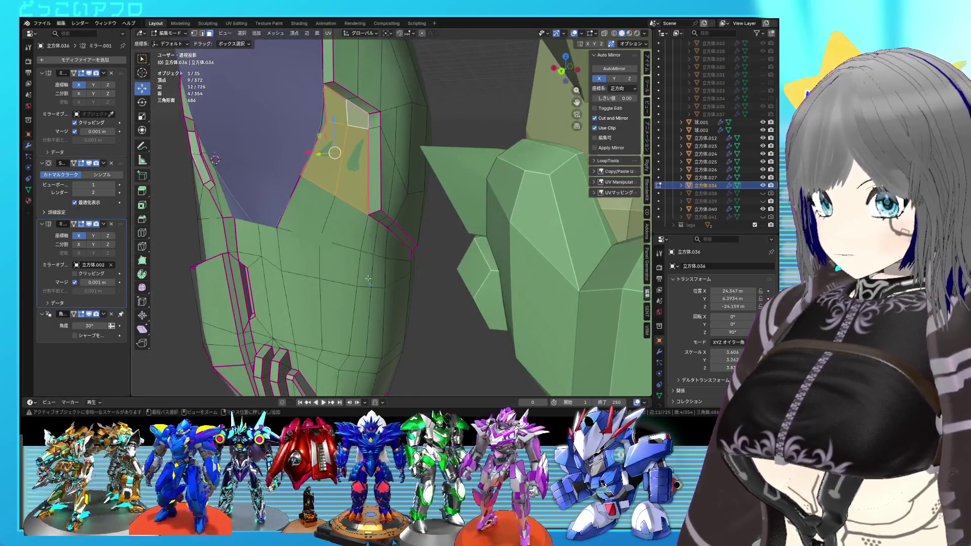
left_click_drag(394, 308, 349, 259)
left_click_drag(308, 236, 307, 235)
middle_click_drag(307, 235, 355, 241)
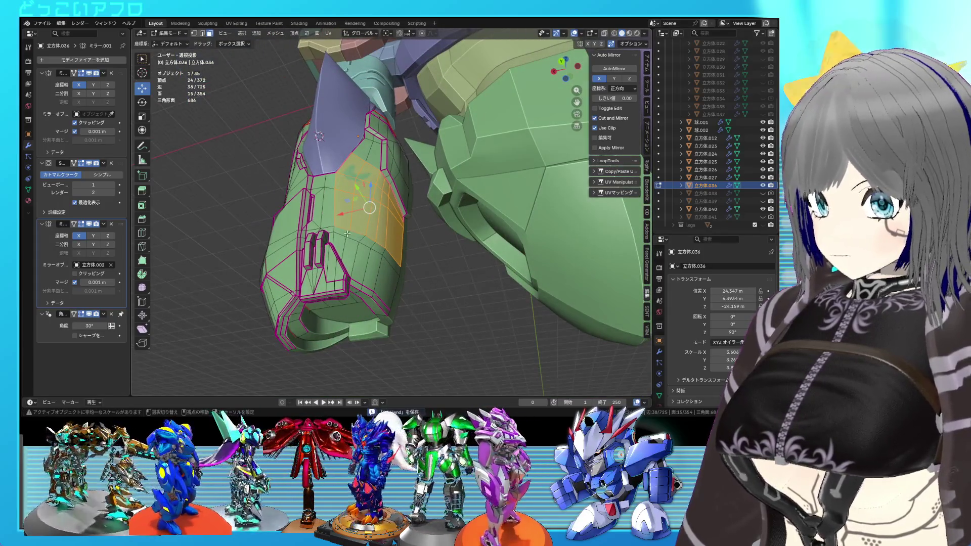
Step: Add the remaining side faces and extrude them about 0.33 m along their normals
scroll(347, 233, "up", 2)
key("alt+z")
key("alt+z")
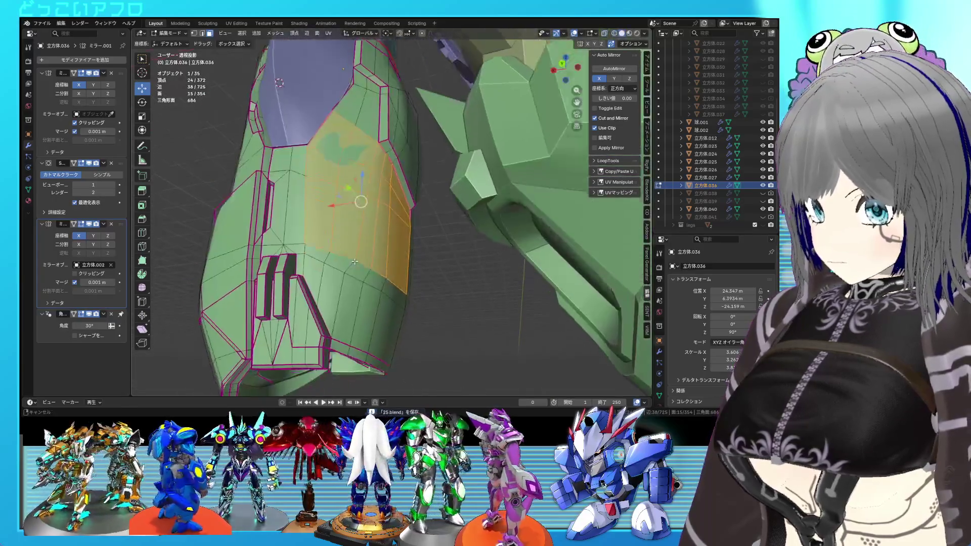
left_click(316, 268, "shift")
key("alt+z")
key("alt+z")
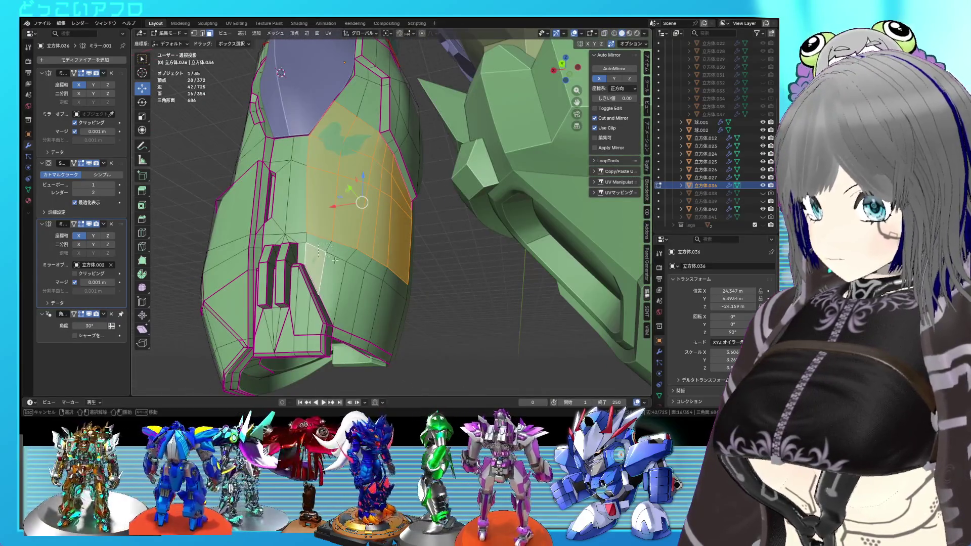
left_click(385, 314, "ctrl")
middle_click_drag(384, 314, 429, 306)
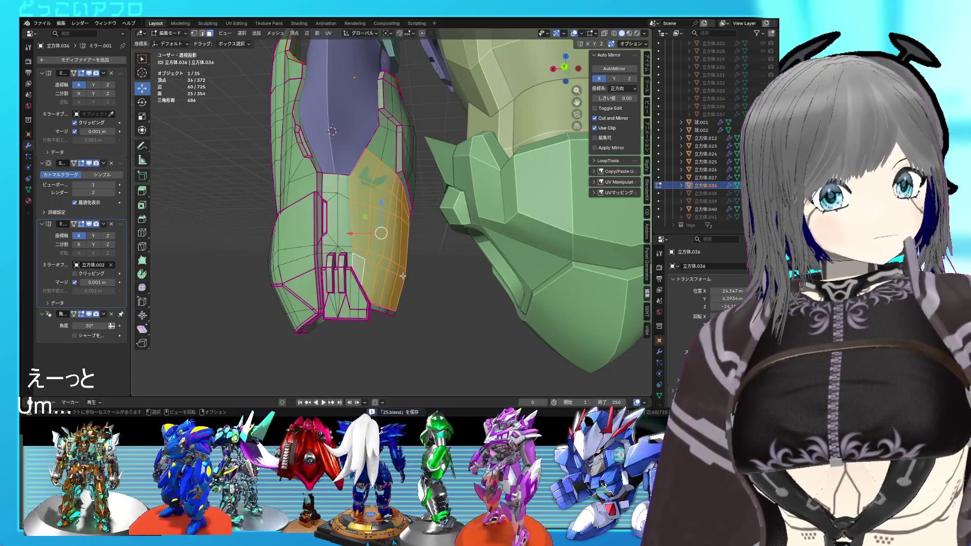
mouse_move(402, 275)
middle_mouse_down()
mouse_move(398, 259)
mouse_move(404, 265)
middle_mouse_up()
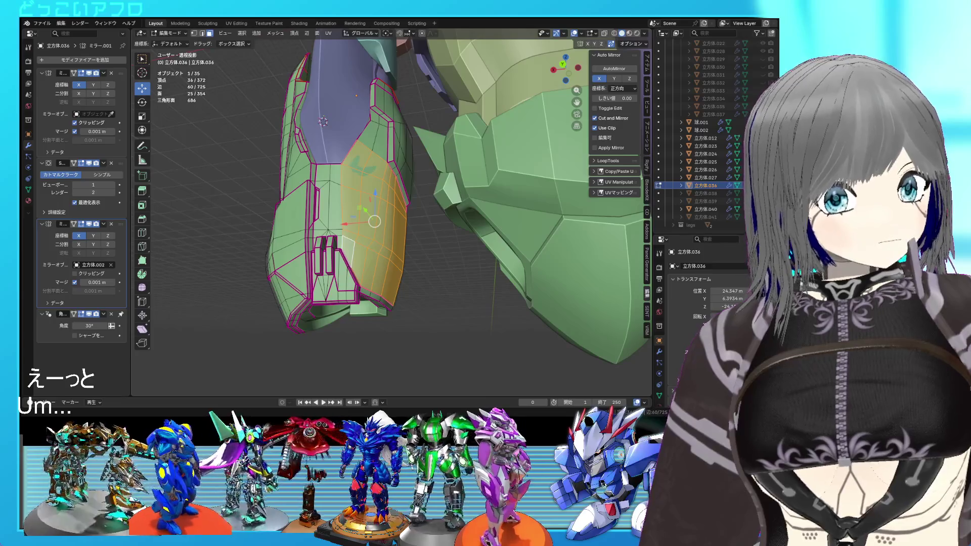
middle_click_drag(384, 217, 429, 189)
key("e")
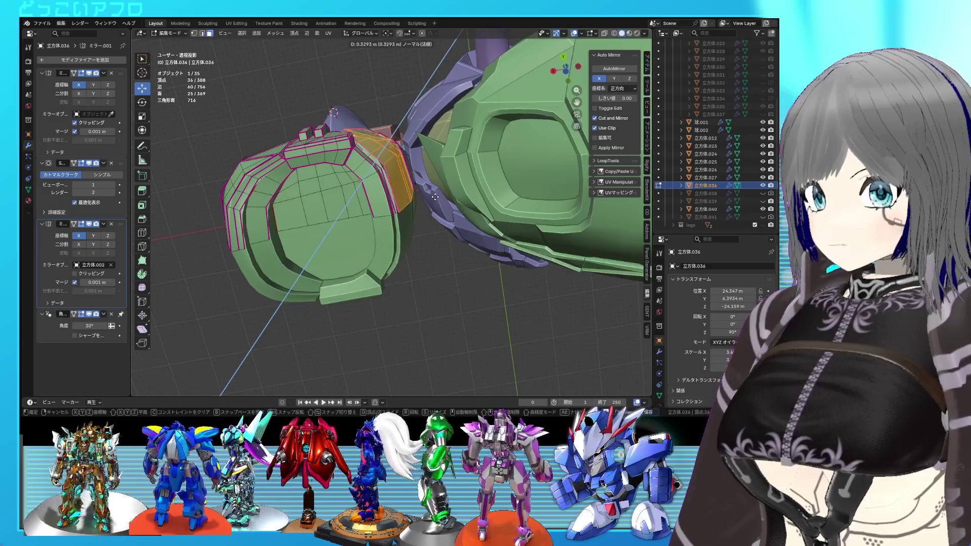
Step: Select edges on the arm armour's raised panel and turn on X-ray display
middle_click_drag(435, 186, 411, 282)
left_click(412, 278)
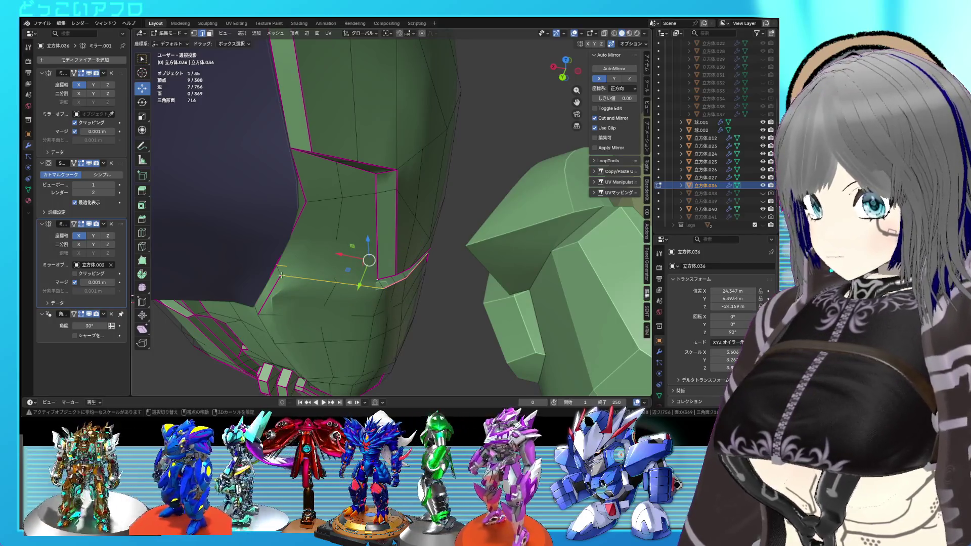
mouse_move(316, 284)
middle_mouse_down()
mouse_move(337, 248)
mouse_move(379, 276)
mouse_move(325, 223)
middle_mouse_up()
left_click(319, 258, "alt+shift")
key("alt+z")
key("alt+z")
middle_click_drag(352, 254, 360, 218)
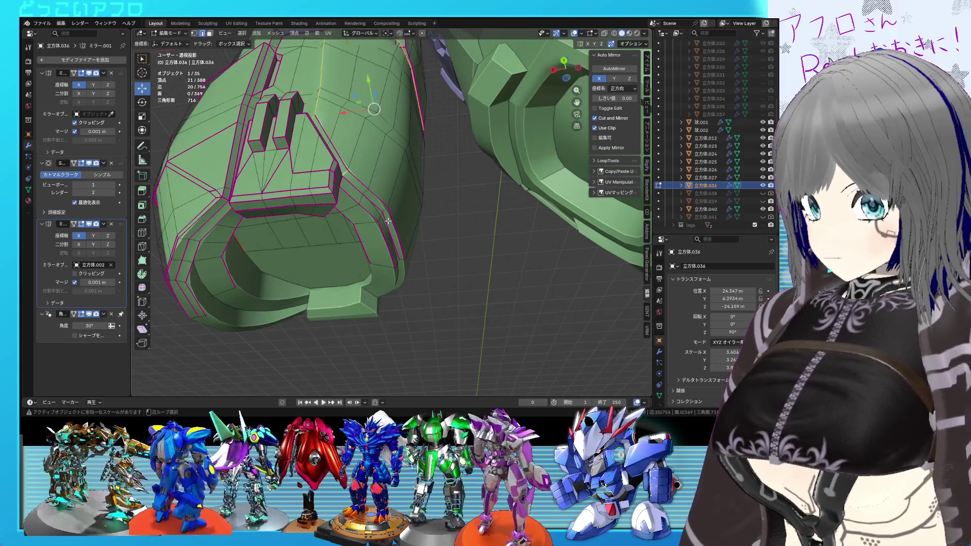
Step: Re-enter Edit Mode on the armour, zoom in and switch to wireframe display
key("Tab")
mouse_move(388, 221)
middle_mouse_down()
mouse_move(400, 256)
mouse_move(436, 269)
mouse_move(389, 192)
mouse_move(418, 184)
mouse_move(426, 233)
mouse_move(396, 187)
mouse_move(400, 241)
mouse_move(446, 212)
mouse_move(453, 232)
mouse_move(403, 182)
mouse_move(393, 209)
mouse_move(389, 200)
mouse_move(401, 223)
mouse_move(341, 214)
middle_mouse_up()
key("Tab")
scroll(450, 219, "up", 3)
scroll(451, 219, "up", 3)
key("shift+z")
Step: Move a shortest-path run of panel edges in back view, then return to solid Object Mode
left_click(342, 200)
left_click(397, 234, "ctrl")
key("ctrl+KP_1")
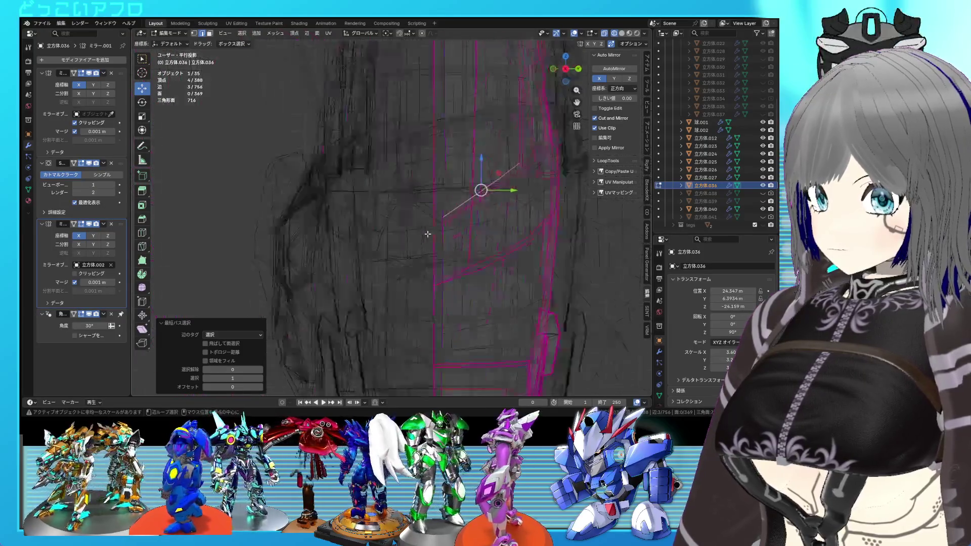
key("g")
left_click(429, 250)
mouse_move(429, 249)
middle_mouse_down()
mouse_move(386, 223)
mouse_move(373, 253)
mouse_move(431, 262)
mouse_move(409, 205)
mouse_move(388, 255)
mouse_move(364, 280)
mouse_move(396, 286)
mouse_move(412, 332)
mouse_move(366, 222)
mouse_move(354, 239)
mouse_move(357, 227)
middle_mouse_up()
key("shift+z")
key("Tab")
key("Tab")
Step: Select further panel edges in X-ray, extending the selection along the edge path
key("alt+z")
middle_click_drag(418, 283, 432, 293)
key("alt+z")
key("alt+z")
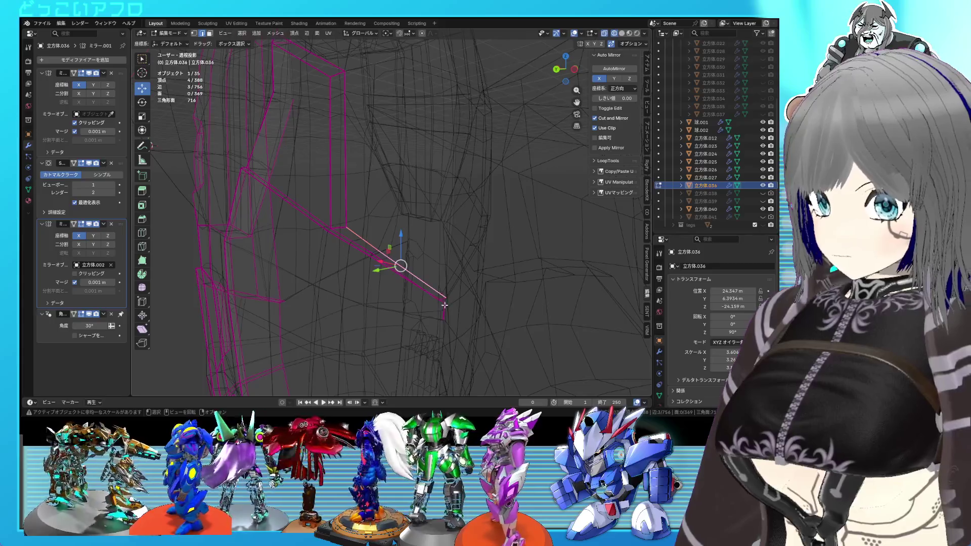
left_click_drag(444, 301, 453, 324)
mouse_move(453, 323)
middle_mouse_down()
mouse_move(455, 308)
mouse_move(411, 306)
middle_mouse_up()
left_click_drag(421, 315, 421, 317)
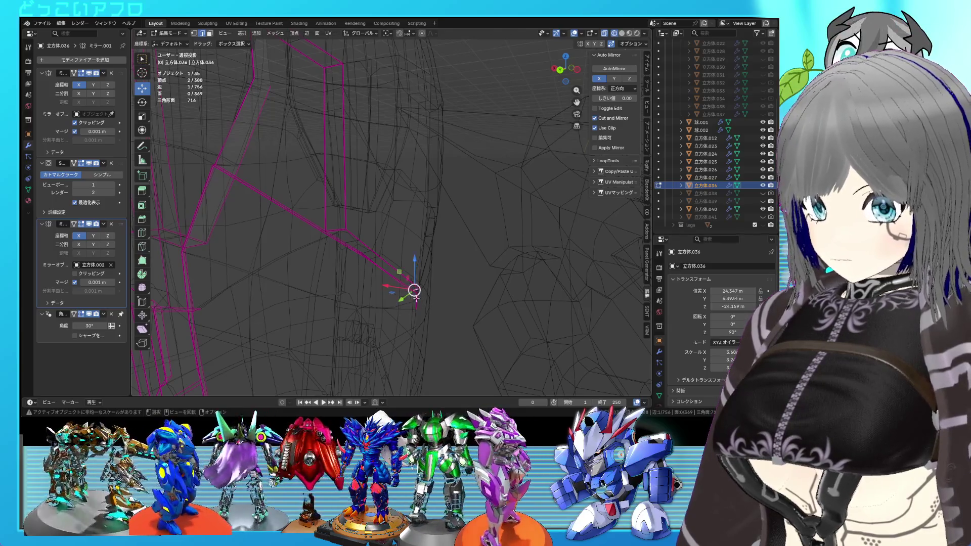
left_click(413, 298, "ctrl")
key("shift+z")
left_click(415, 247, "shift")
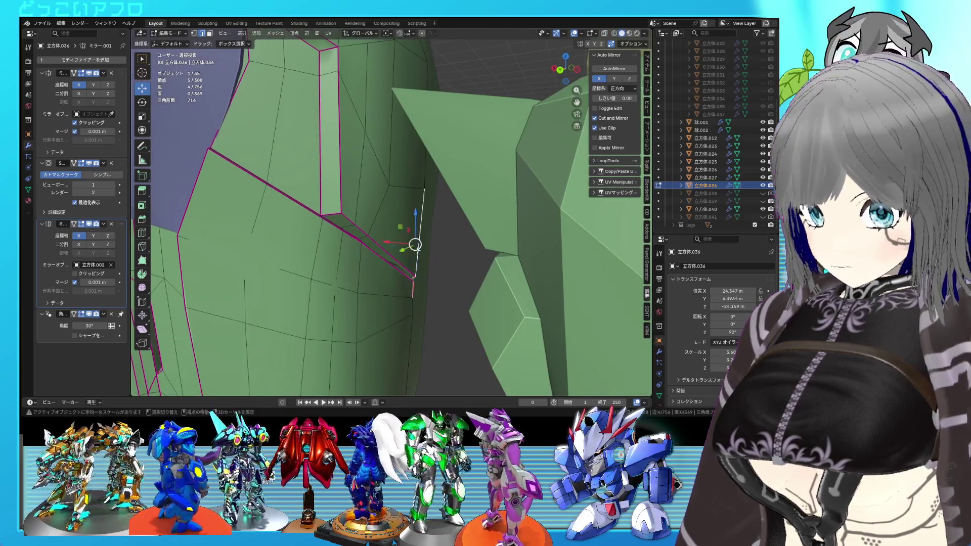
Step: Save the file, then give the selected panel edges a full-strength crease of 1
key("Tab")
key("ctrl+s")
mouse_move(420, 263)
middle_mouse_down()
mouse_move(385, 244)
mouse_move(417, 275)
mouse_move(423, 269)
mouse_move(426, 284)
mouse_move(399, 283)
middle_mouse_up()
key("Tab")
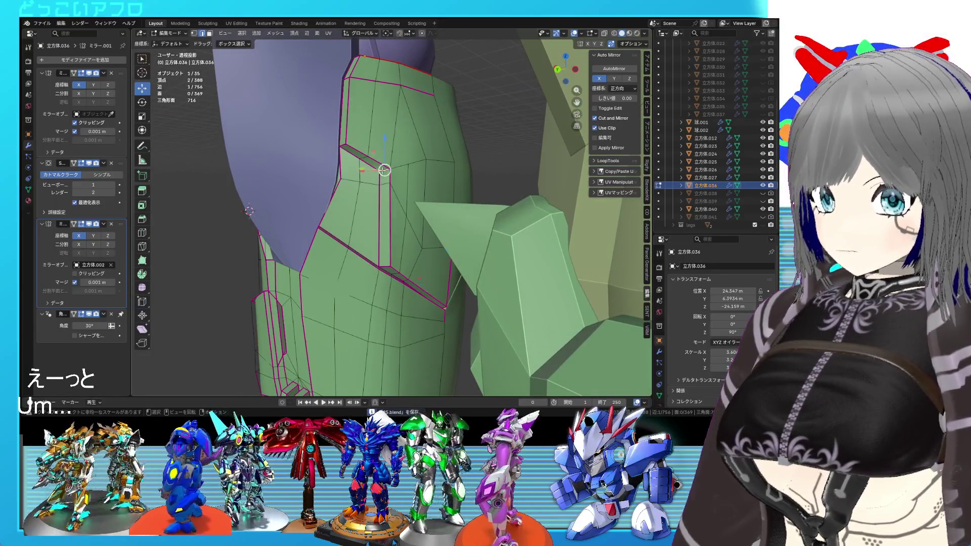
key("shift+e")
key("1")
key("Return")
Step: Select a shortest edge path and try moving it upward, then undo the move
right_click(393, 186)
scroll(430, 217, "down", 4)
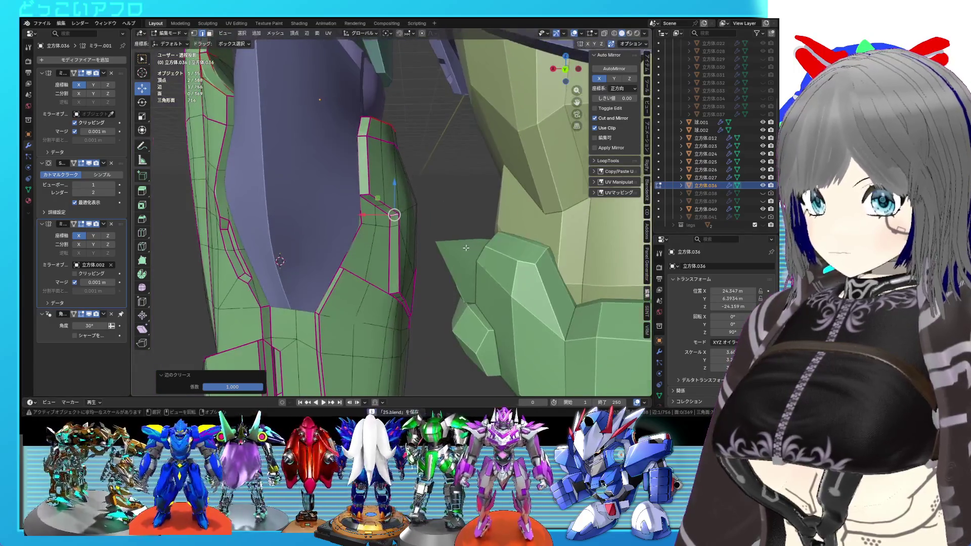
scroll(465, 247, "up", 3)
middle_click_drag(466, 248, 424, 216)
left_click(430, 204, "ctrl")
left_click_drag(416, 185, 417, 177)
key("ctrl+s")
key("ctrl+z")
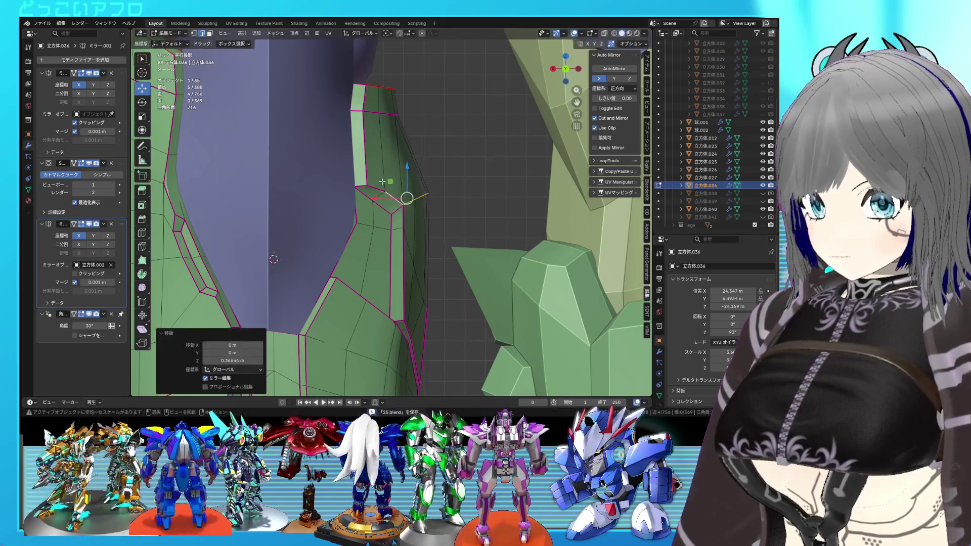
key("Tab")
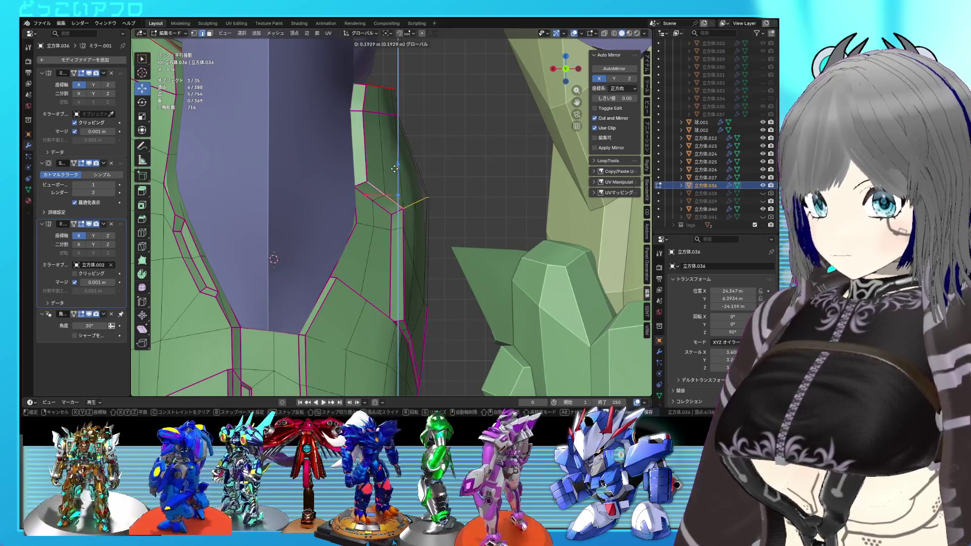
mouse_move(395, 173)
middle_mouse_down()
mouse_move(419, 204)
mouse_move(393, 184)
mouse_move(412, 174)
mouse_move(415, 186)
middle_mouse_up()
key("Tab")
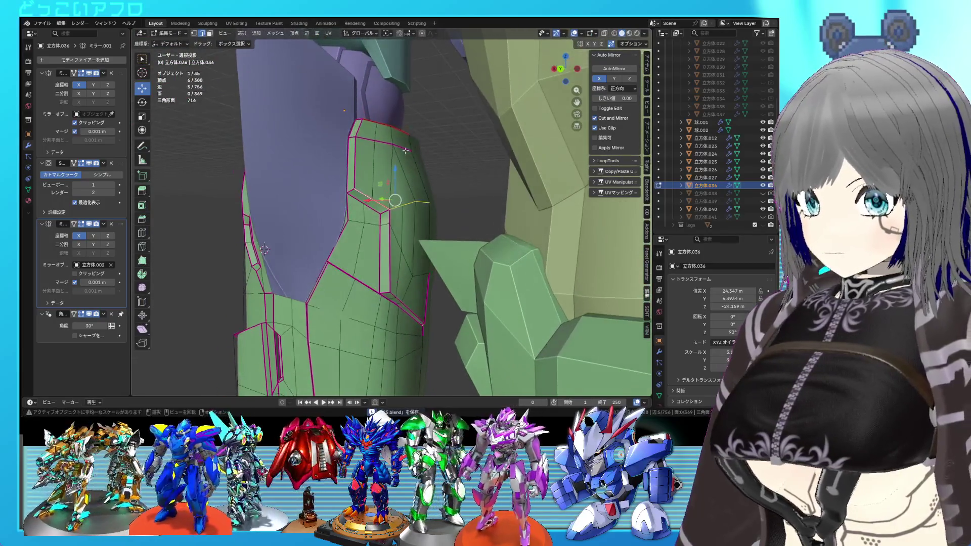
Step: Select the panel's top edge and its neighbour and reposition them in back view
left_click(414, 195)
left_click(411, 202, "shift")
key("KP_3")
key("ctrl+KP_1")
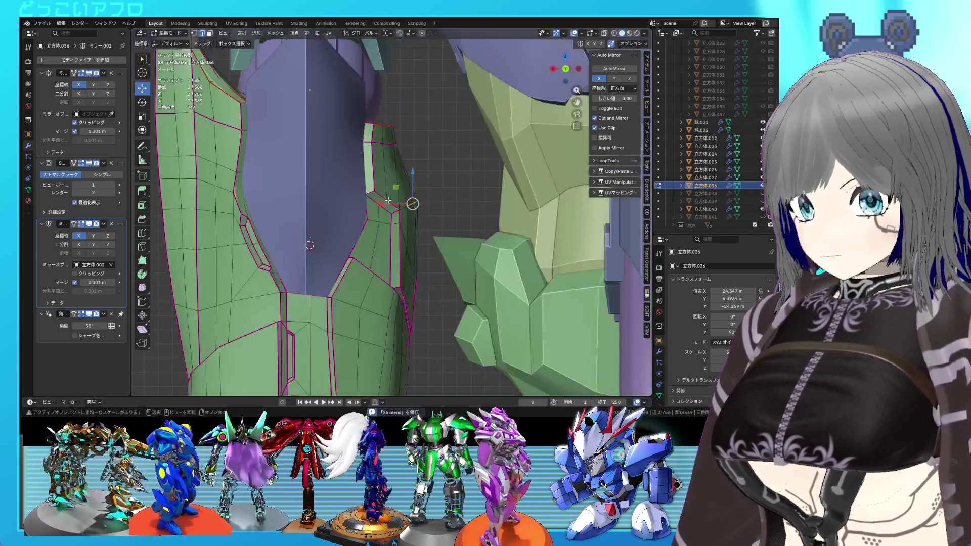
key("g")
left_click(428, 193)
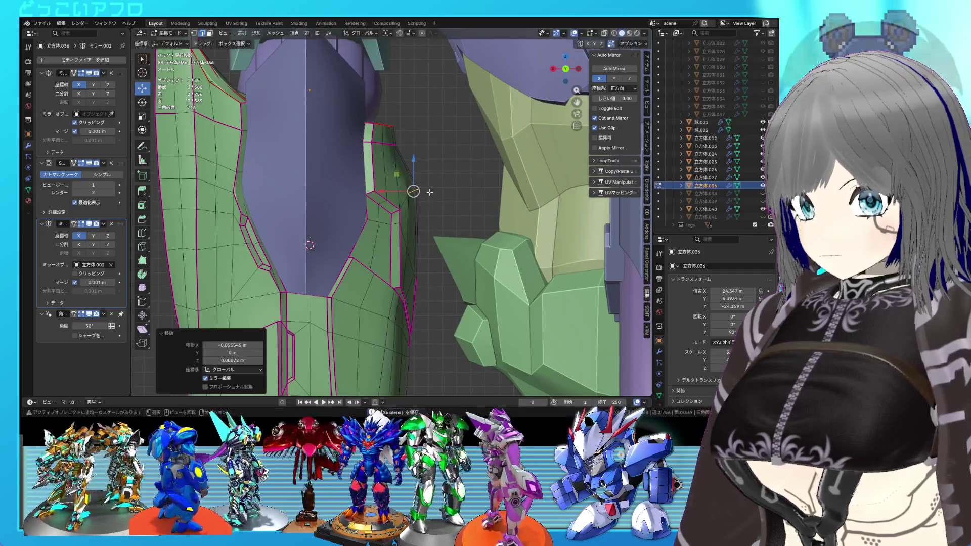
Step: Box-select the panel edge's two vertices in X-ray and raise them vertically
left_click_drag(442, 208, 414, 178)
key("alt+z")
key("g")
left_click(444, 193)
key("alt+z")
middle_click_drag(444, 193, 405, 190)
key("alt+z")
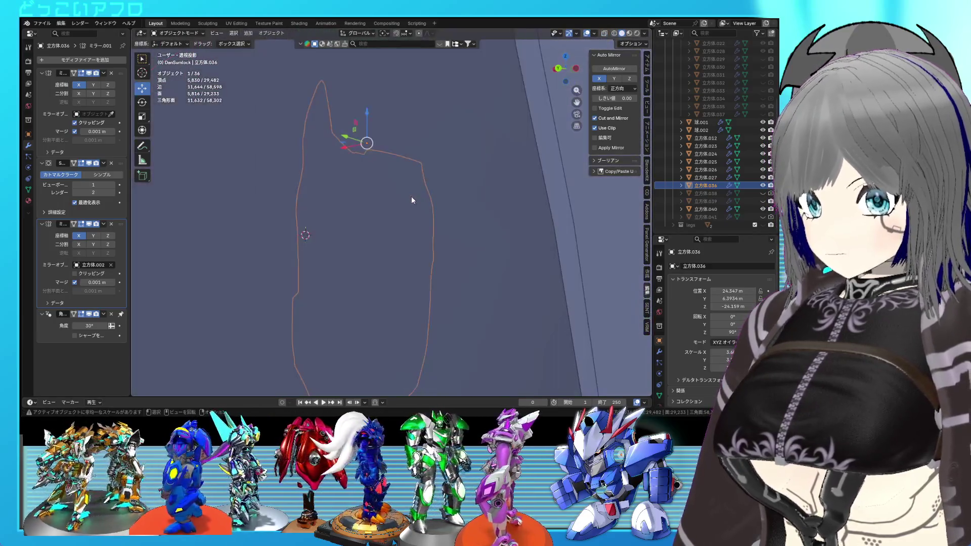
Step: Restore solid view and save the file before editing the panel again
key("alt+z")
key("Tab")
key("ctrl+s")
key("Tab")
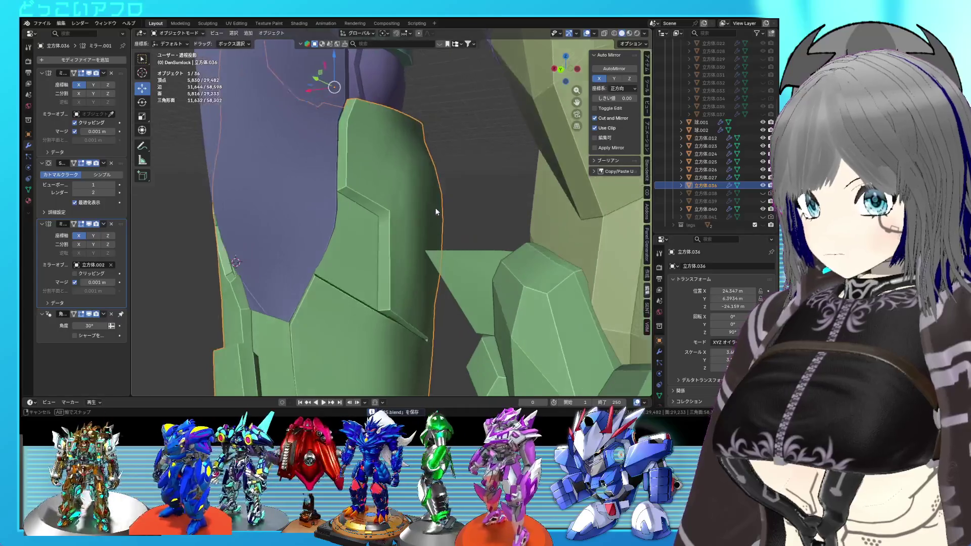
Step: Shift the panel's inset edge loop about -0.3 m along X in side orthographic view
left_click(422, 174, "alt")
mouse_move(401, 130)
middle_mouse_down("alt")
mouse_move(454, 147)
mouse_move(398, 145)
middle_mouse_up("alt")
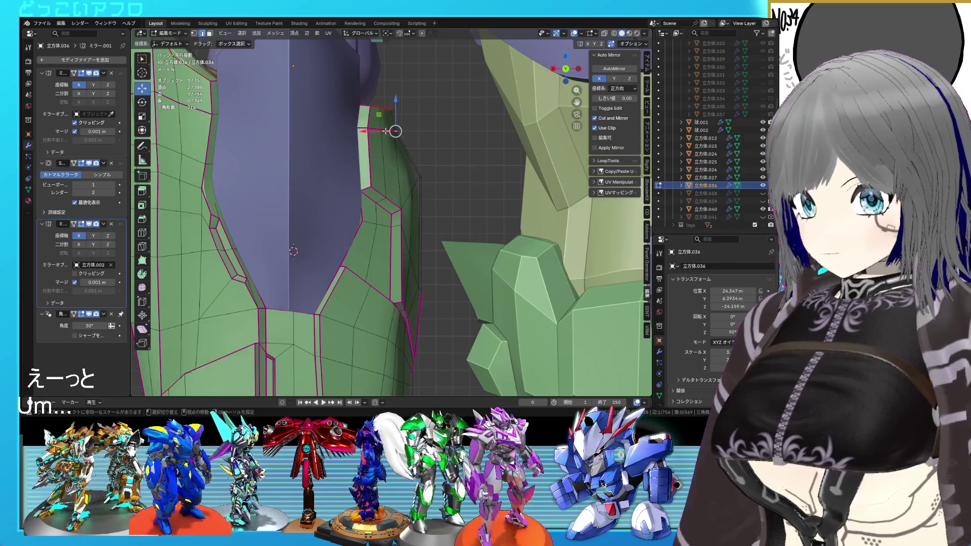
left_click_drag(369, 135, 377, 132)
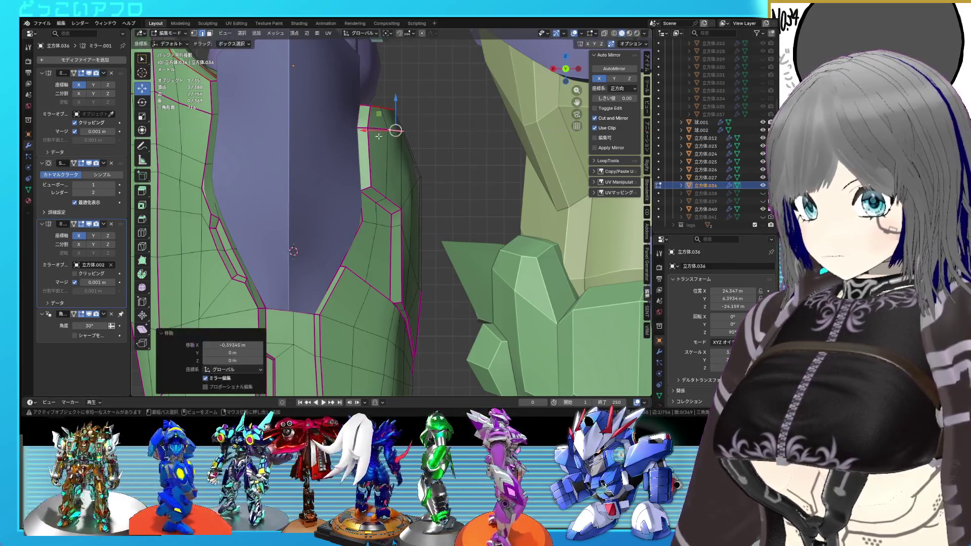
mouse_move(401, 159)
middle_mouse_down()
mouse_move(411, 176)
mouse_move(399, 195)
mouse_move(425, 189)
mouse_move(424, 148)
mouse_move(422, 169)
mouse_move(404, 186)
middle_mouse_up()
key("Tab")
key("Tab")
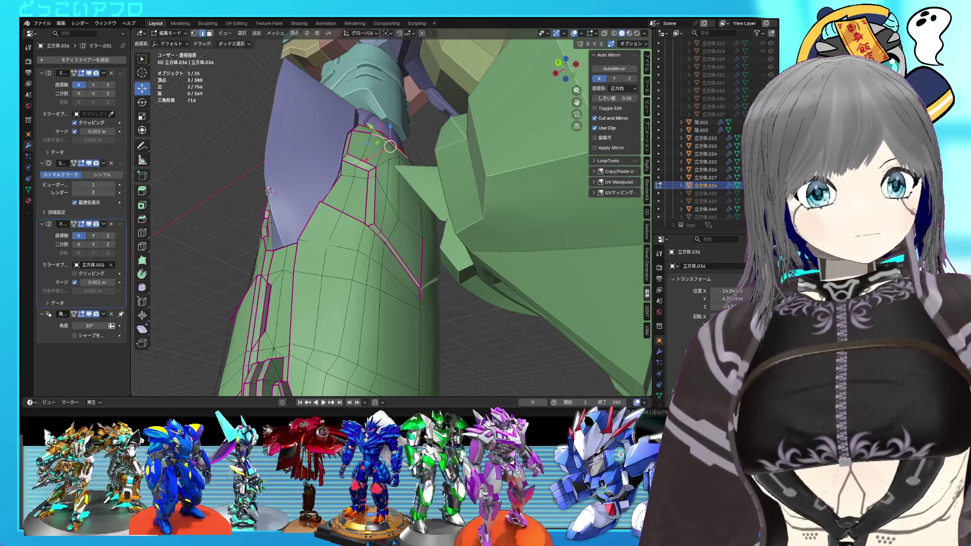
Step: Orbit around the green arm armor and re-enter Edit Mode to view the panel's top rim
scroll(416, 279, "up", 8)
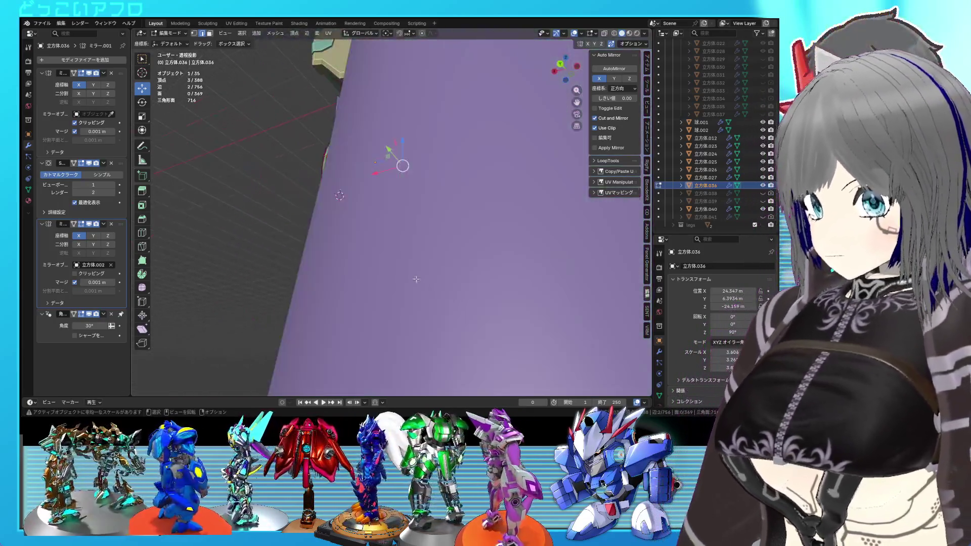
key("Tab")
scroll(416, 279, "down", 5)
middle_click_drag(439, 308, 417, 328)
scroll(414, 189, "up", 3)
mouse_move(414, 190)
middle_mouse_down()
mouse_move(444, 178)
mouse_move(405, 177)
mouse_move(389, 190)
mouse_move(390, 177)
middle_mouse_up()
key("Tab")
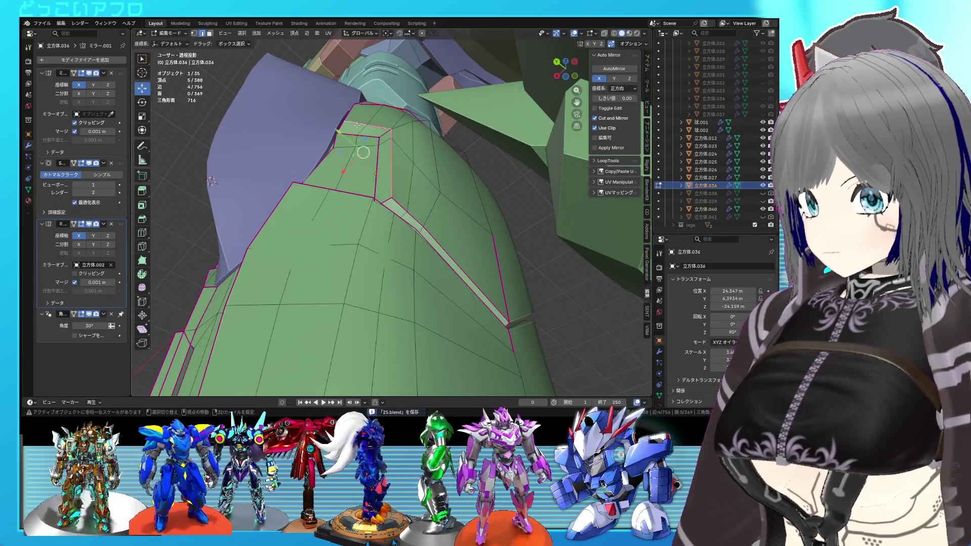
middle_click_drag(357, 124, 385, 137)
Step: Move the rim edges 0.17548 m along Y, then move a shortest-path rim selection along Y
key("g")
key("y")
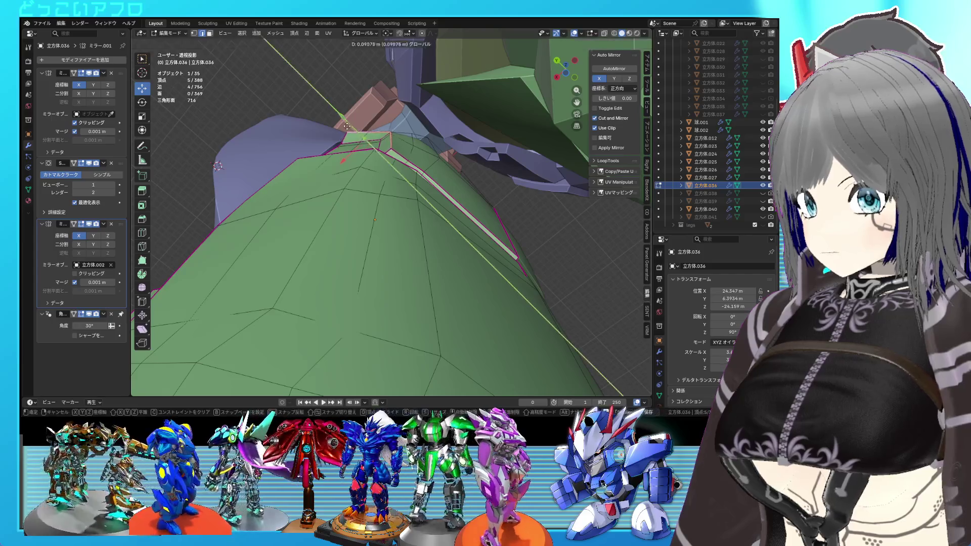
left_click(343, 127)
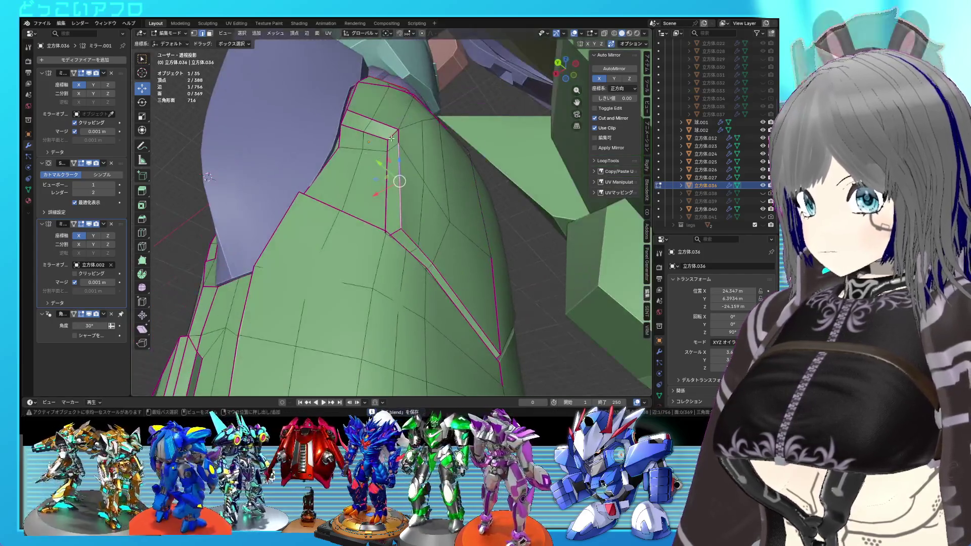
left_click(397, 145, "ctrl")
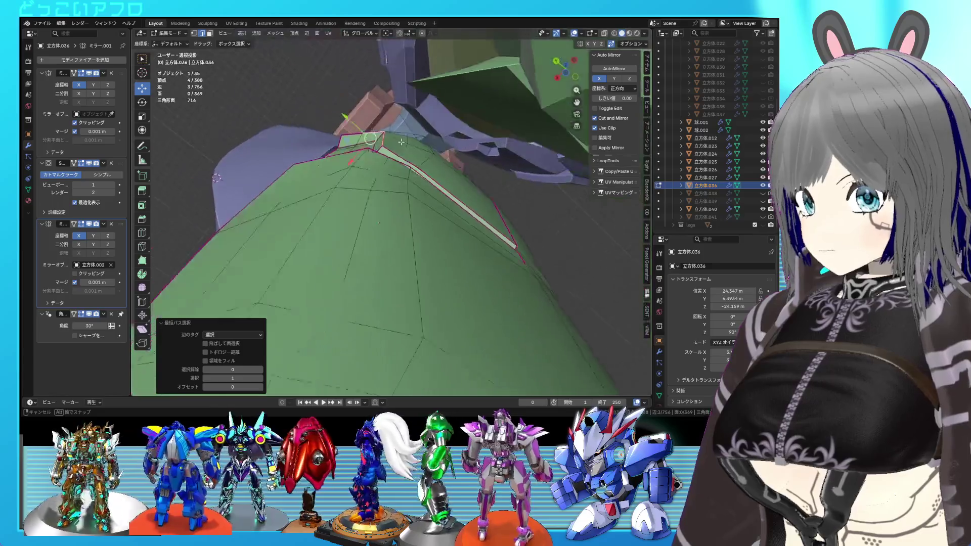
key("g")
key("y")
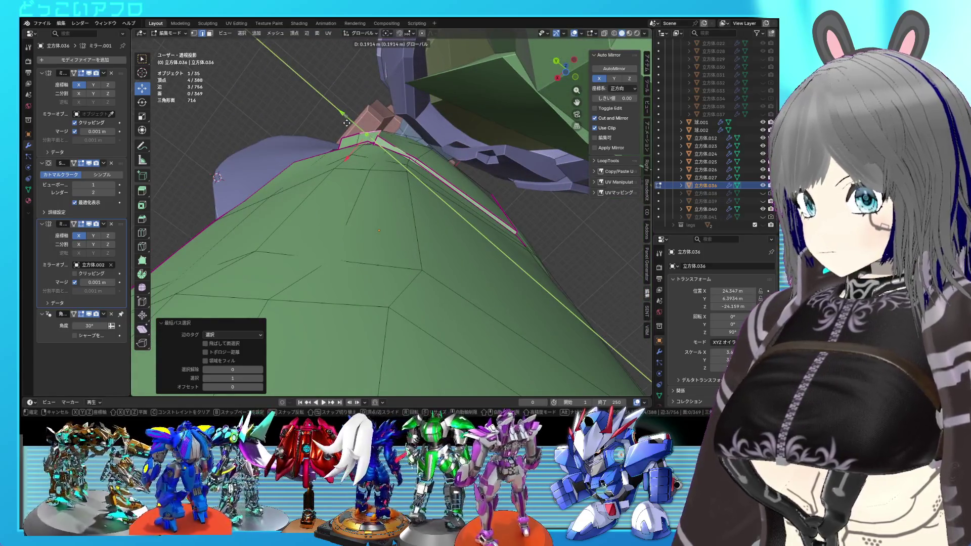
left_click(346, 123)
mouse_move(347, 123)
middle_mouse_down()
mouse_move(390, 153)
mouse_move(376, 131)
middle_mouse_up()
Step: Move the single corner rim edge within the horizontal plane
left_click(390, 153)
left_click_drag(353, 135, 349, 136)
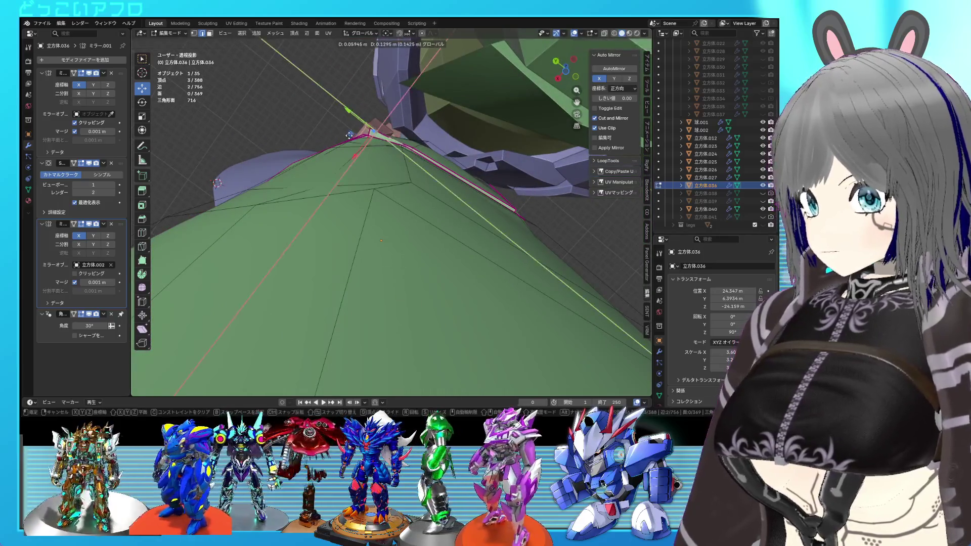
left_click(347, 134)
mouse_move(348, 134)
middle_mouse_down()
mouse_move(404, 213)
mouse_move(437, 304)
mouse_move(461, 335)
mouse_move(382, 271)
mouse_move(376, 233)
mouse_move(363, 259)
mouse_move(368, 275)
middle_mouse_up()
Step: Vertex-slide the corner vertex, save, move the selected vertices and return to Object Mode
left_click(451, 317)
key("shift+v")
left_click(440, 315)
key("ctrl+s")
key("g")
left_click(363, 281)
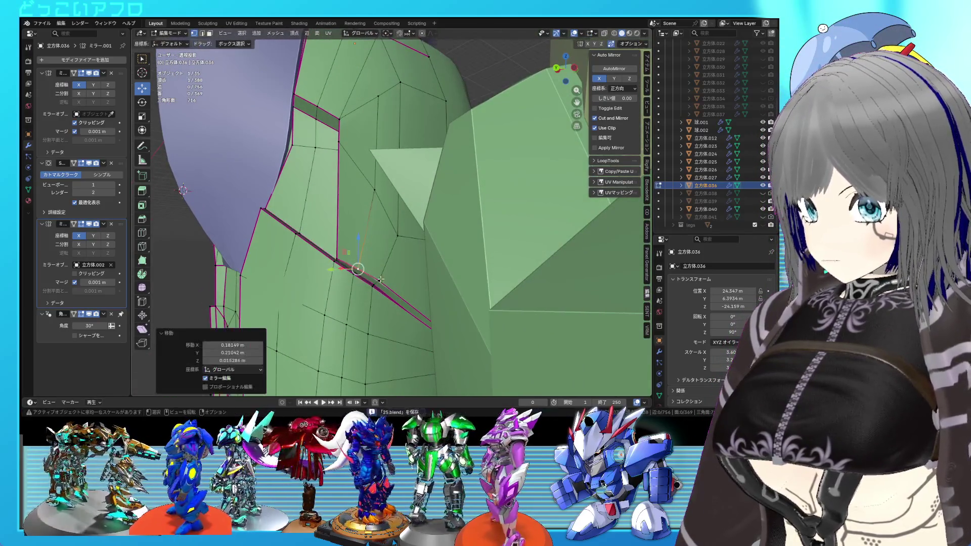
key("Tab")
middle_click_drag(373, 277, 391, 290)
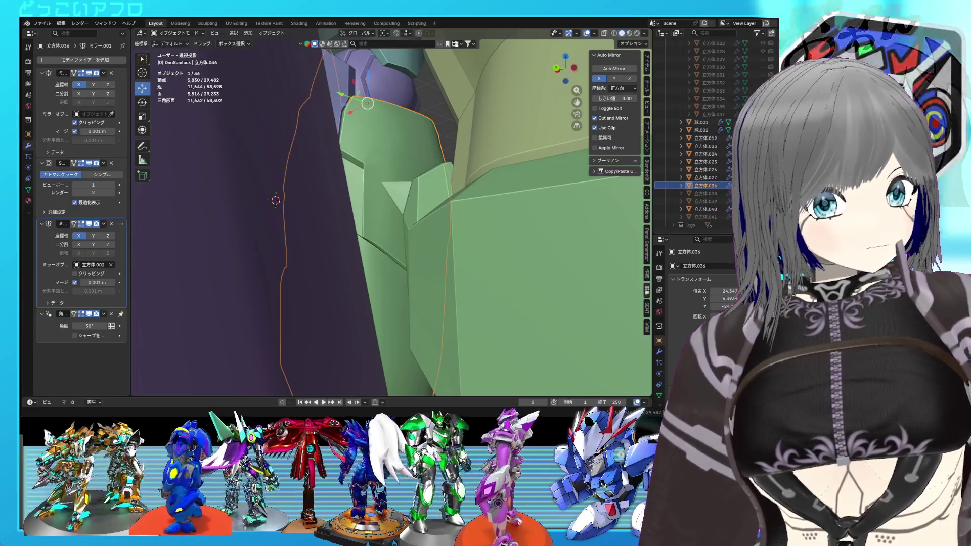
Step: Slide a panel vertex slightly along its edge
key("Tab")
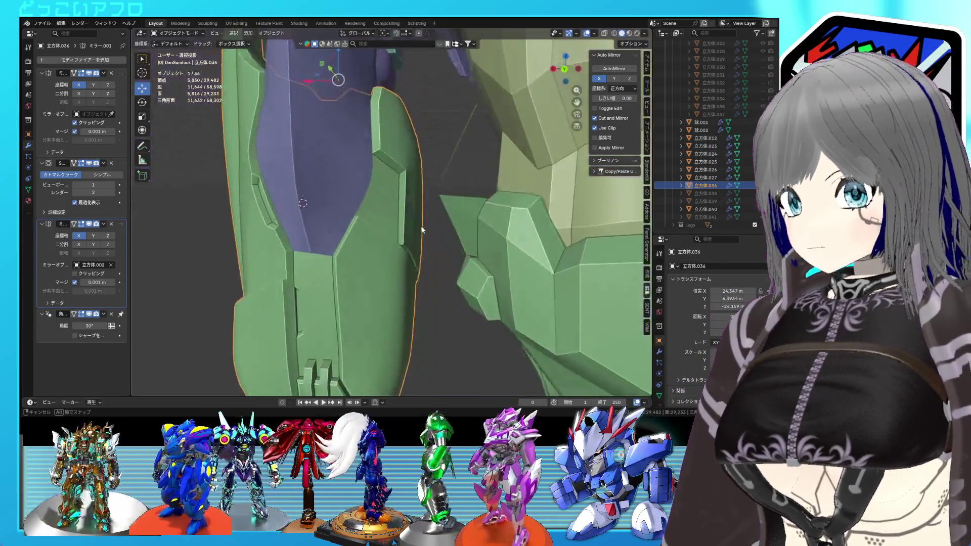
scroll(381, 272, "up", 5)
key("shift+v")
left_click(386, 271)
Step: Save the file and unhide the pink outer arm armor 立方体.041 in the Outliner
key("Tab")
scroll(388, 268, "down", 5)
mouse_move(392, 264)
middle_mouse_down()
mouse_move(441, 244)
mouse_move(590, 254)
mouse_move(495, 263)
mouse_move(397, 238)
middle_mouse_up()
scroll(396, 237, "up", 3)
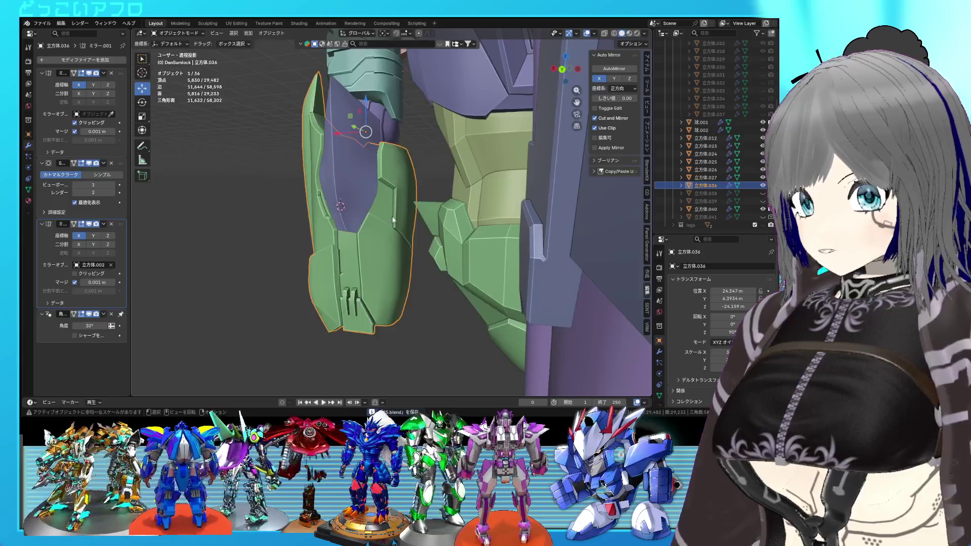
key("ctrl+s")
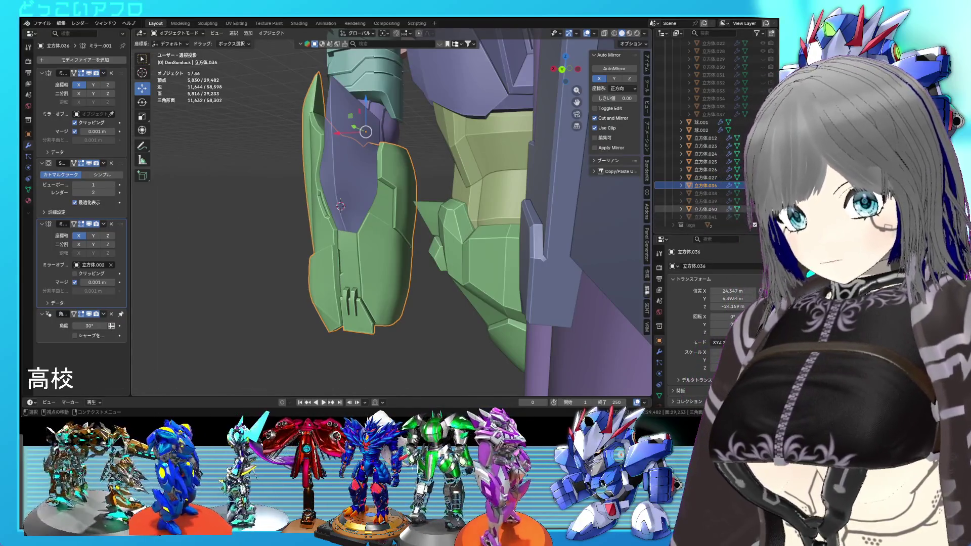
left_click(763, 217)
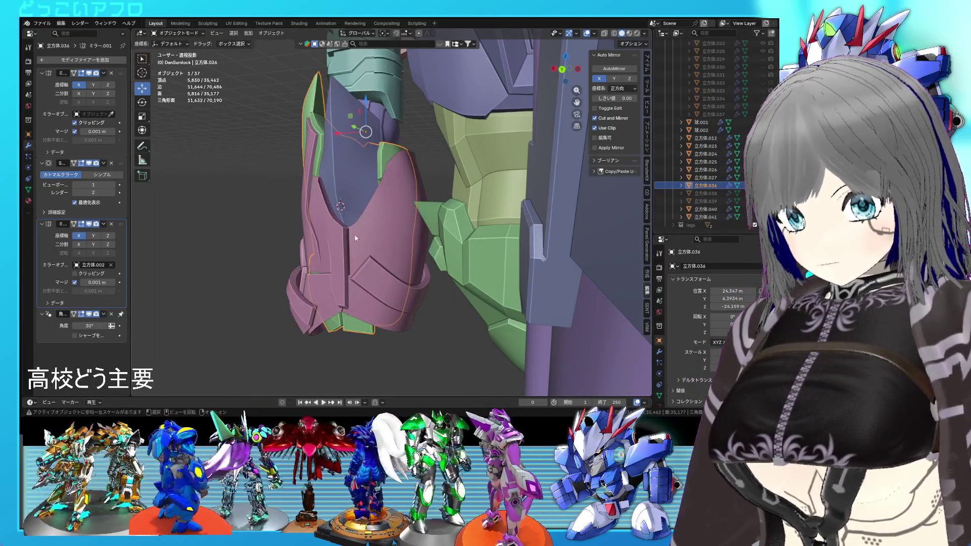
Step: Orbit out to view the whole robot, its torso and legs from both sides
middle_click_drag(355, 238, 449, 233)
scroll(449, 232, "down", 5)
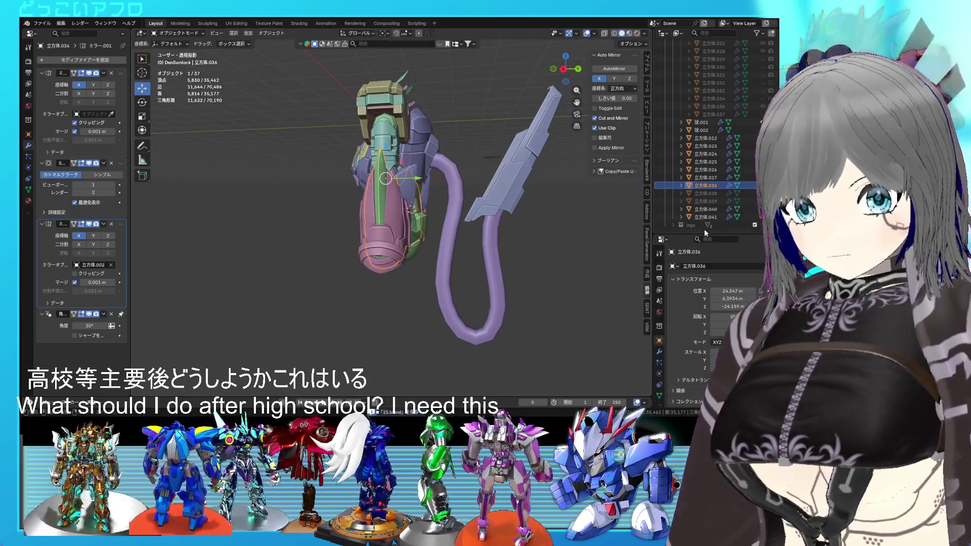
mouse_move(449, 233)
middle_mouse_down()
mouse_move(414, 248)
mouse_move(461, 241)
middle_mouse_up()
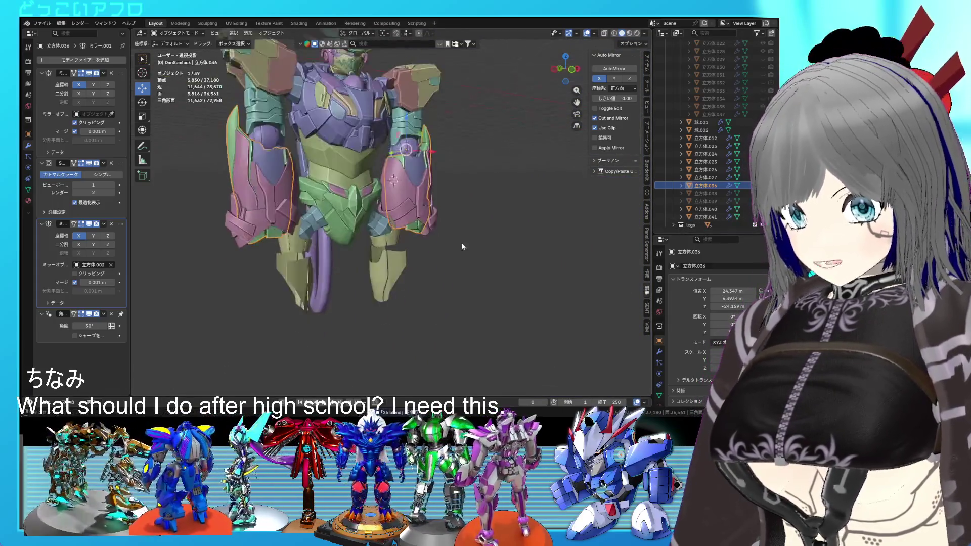
scroll(460, 220, "up", 4)
mouse_move(427, 211)
middle_mouse_down()
mouse_move(252, 214)
mouse_move(342, 199)
mouse_move(487, 221)
mouse_move(437, 223)
middle_mouse_up()
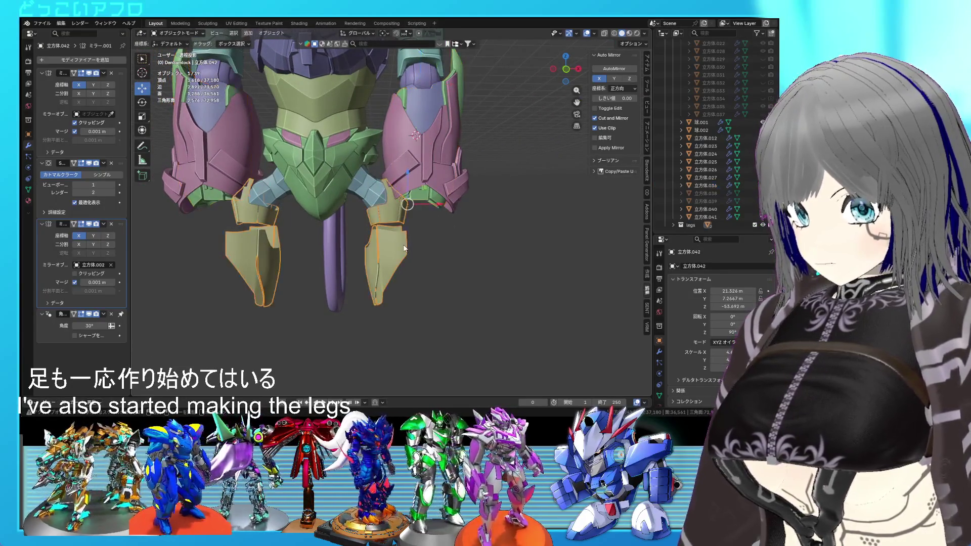
Step: Briefly inspect the leg armor mesh in Edit Mode from the side, then return to Object Mode
key("Tab")
mouse_move(405, 248)
middle_mouse_down()
mouse_move(322, 243)
mouse_move(429, 248)
middle_mouse_up()
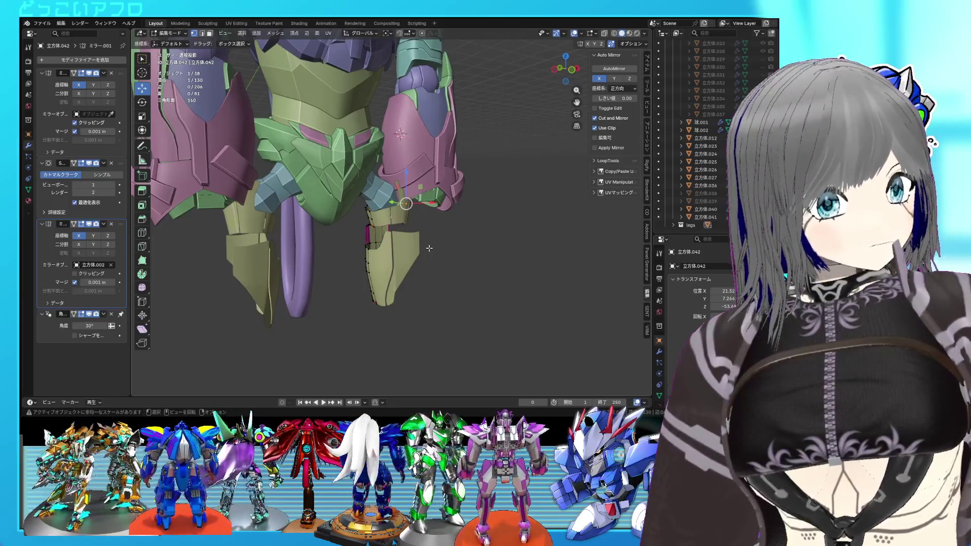
key("Tab")
scroll(429, 248, "down", 5)
mouse_move(423, 259)
middle_mouse_down()
mouse_move(422, 226)
mouse_move(411, 226)
mouse_move(428, 226)
mouse_move(413, 233)
middle_mouse_up()
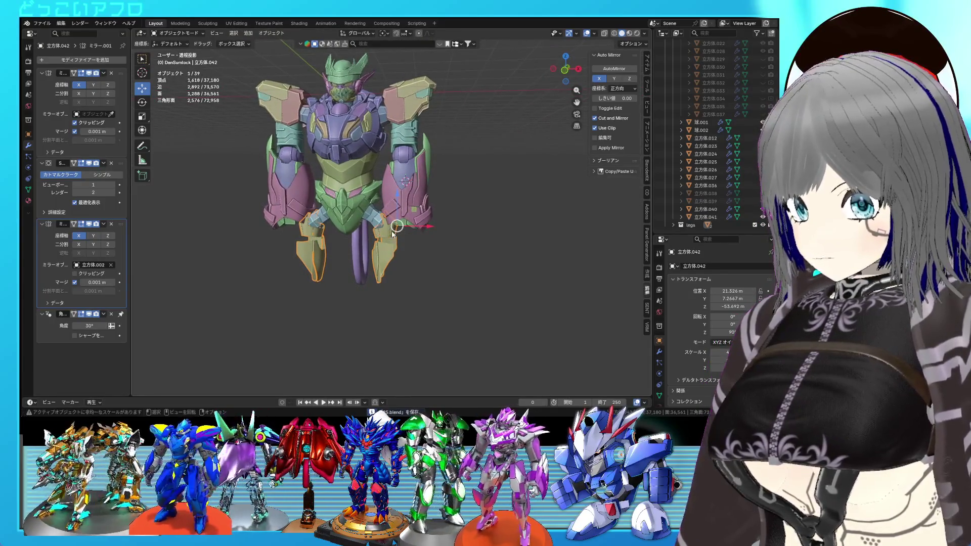
scroll(412, 250, "up", 3)
scroll(434, 260, "up", 2)
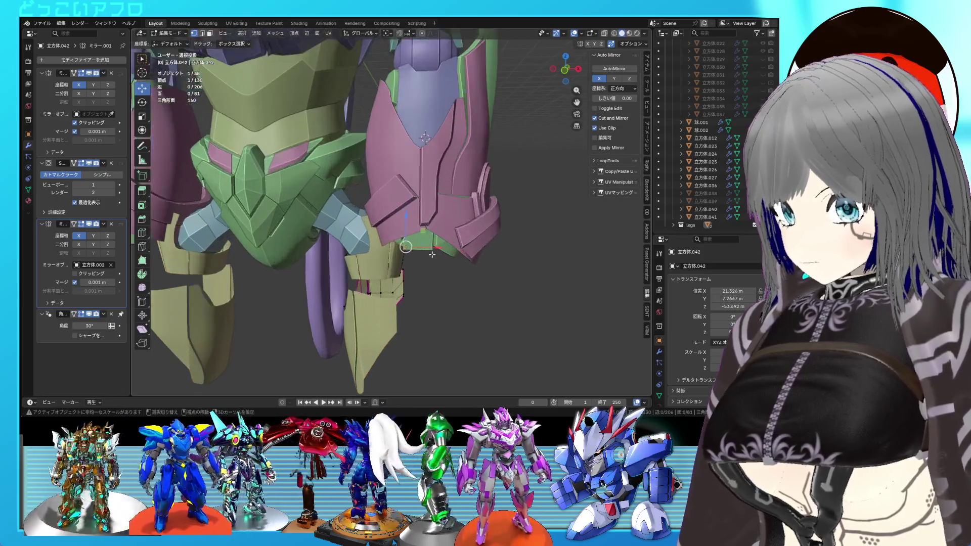
Step: Switch to wireframe, cancel an accidental scale, and open leg armor 立方体.042 for editing
key("shift+z")
key("s")
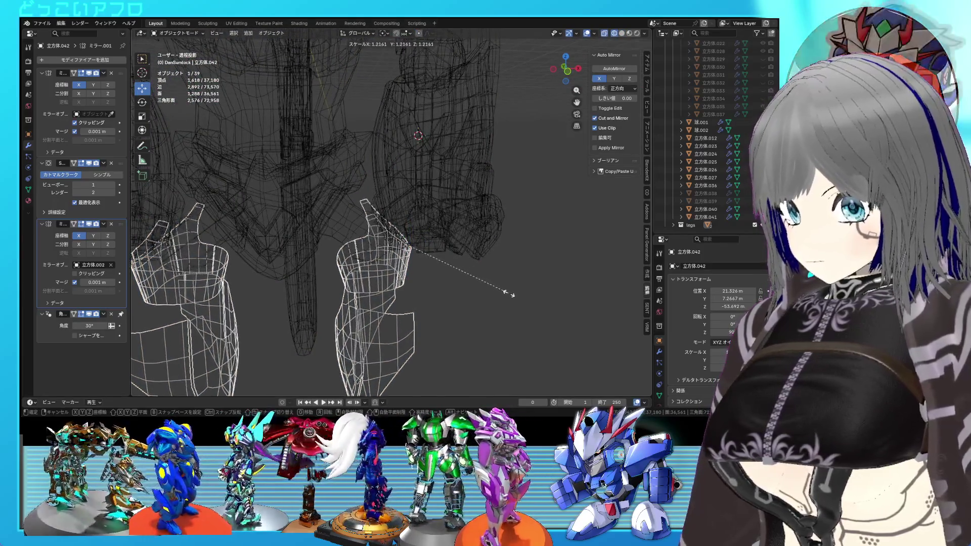
key("Escape")
scroll(399, 274, "up", 2)
key("Tab")
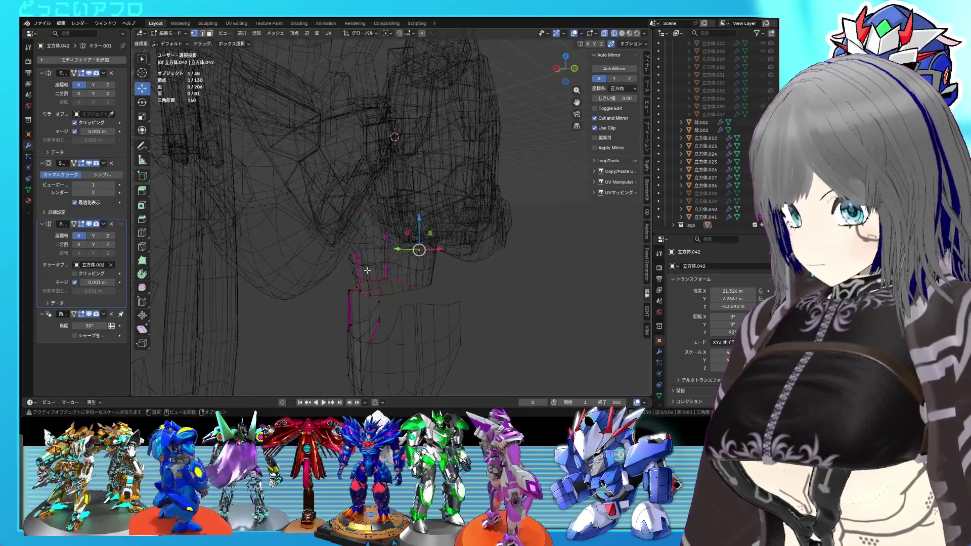